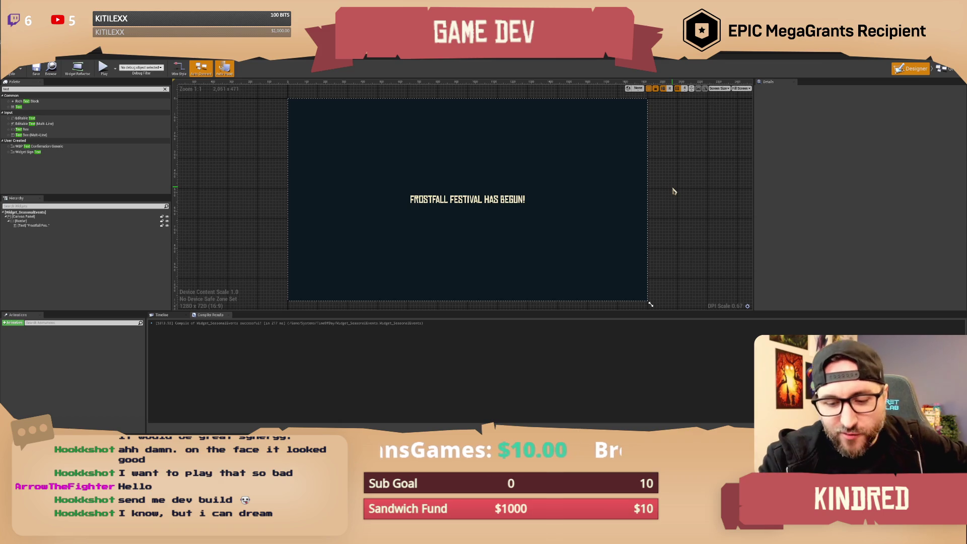
# - Compile and save Widget_SeasonalEvents with its 'FROSTFALL FESTIVAL HAS BEGUN!' text, then return to the level editor
pyautogui.moveTo(663, 198); pyautogui.dragTo(650, 196)
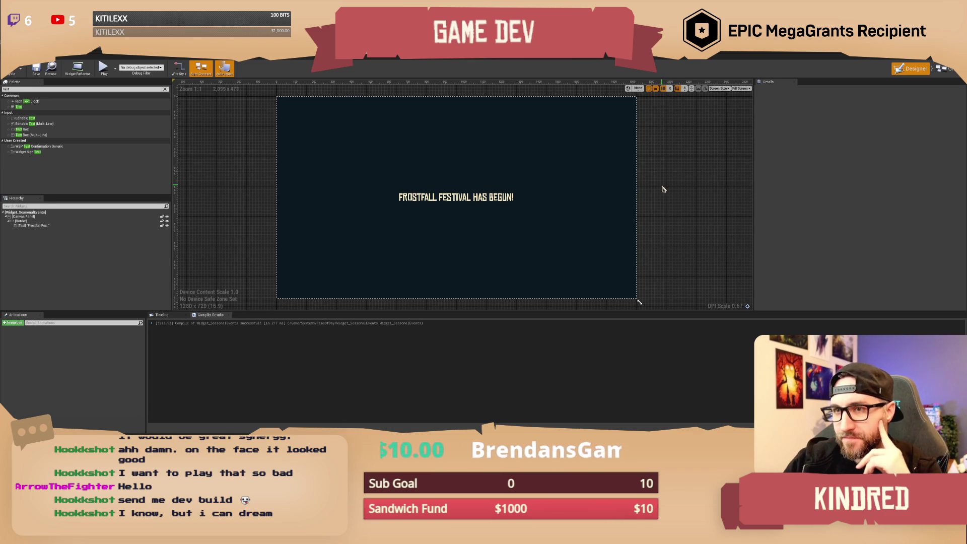
pyautogui.moveTo(677, 205); pyautogui.dragTo(659, 201)
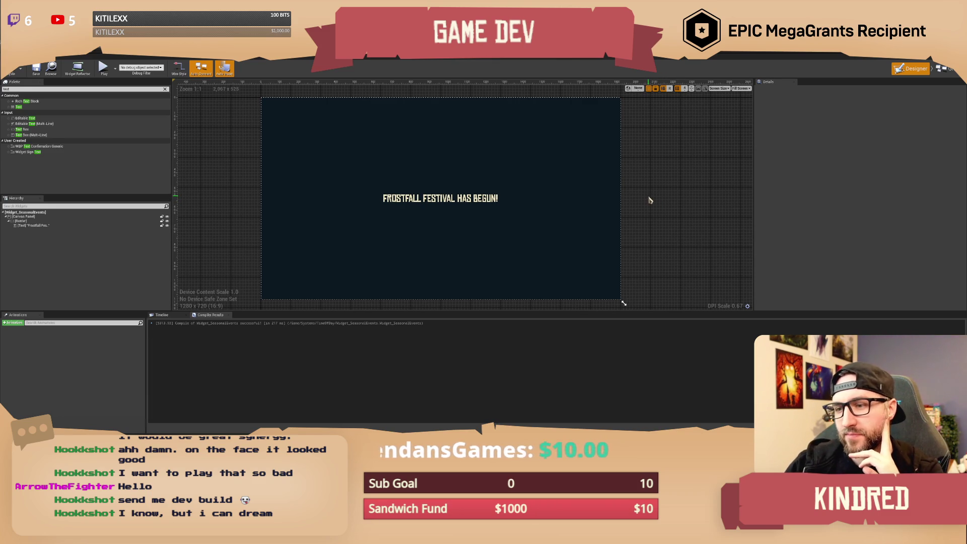
pyautogui.click(11, 71)
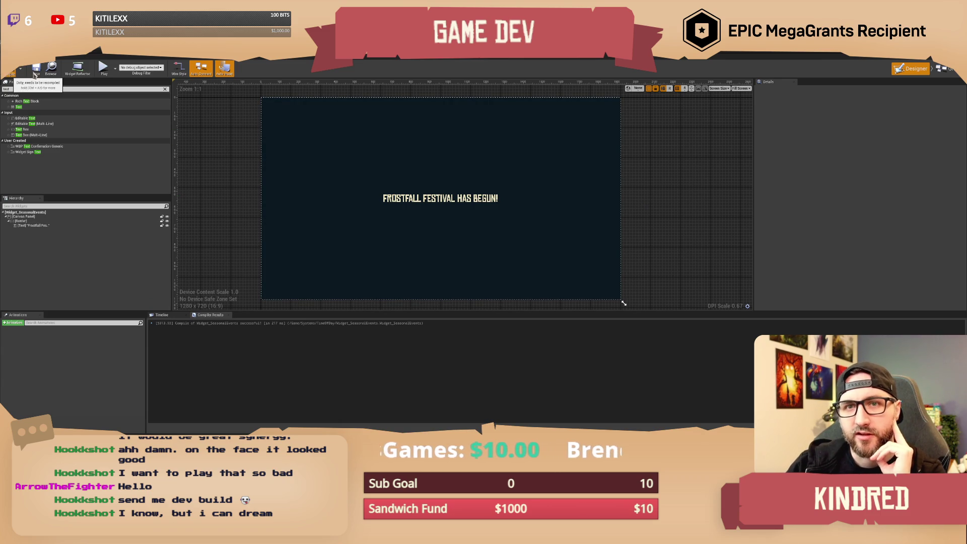
pyautogui.click(36, 70)
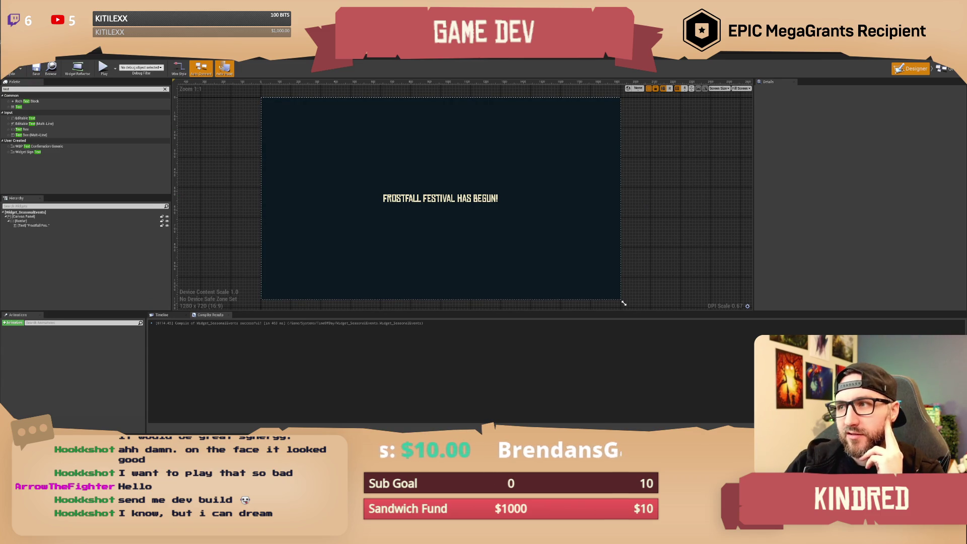
pyautogui.hotkey('alt', 'Tab')
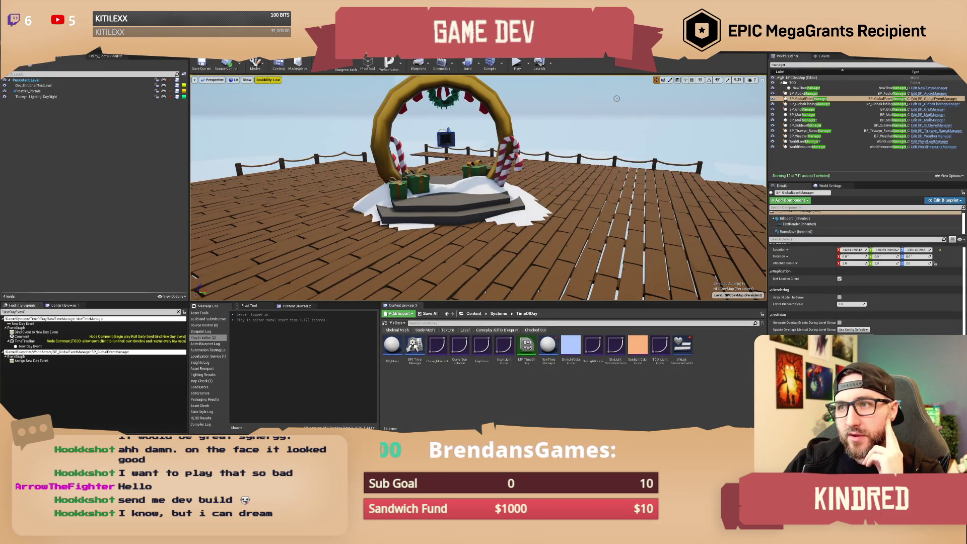
# - Start a Play-in-Editor session and open the in-game inventory panel
pyautogui.click(518, 66)
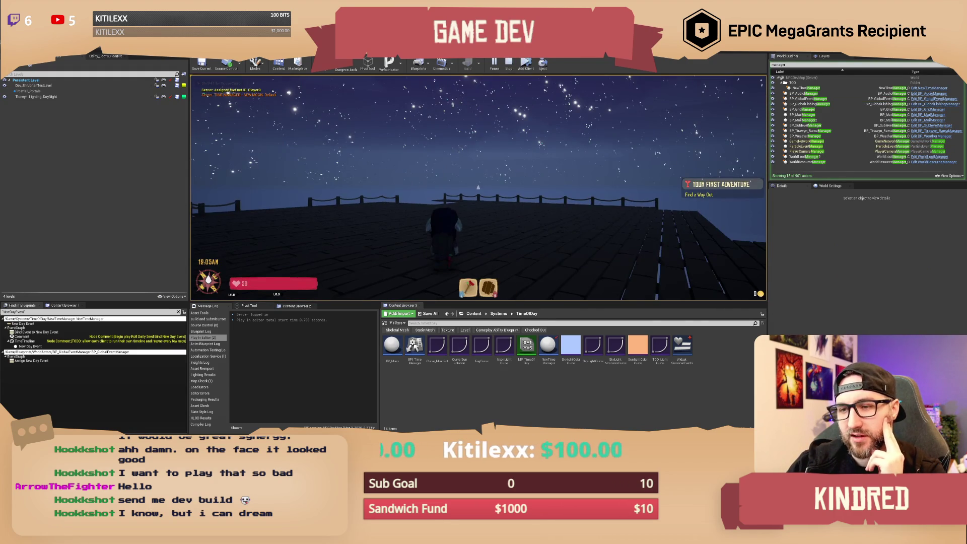
pyautogui.press('i')
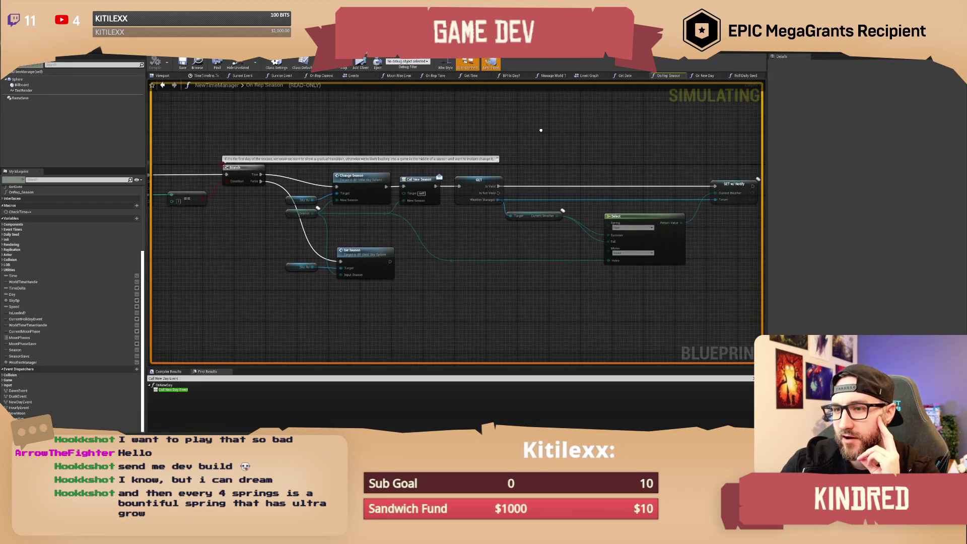
# - Follow Change Season into BP_SNM_Sky_Sphere's ChangeSeason event, then return to On Rep Season and On New Day
pyautogui.click(374, 182)
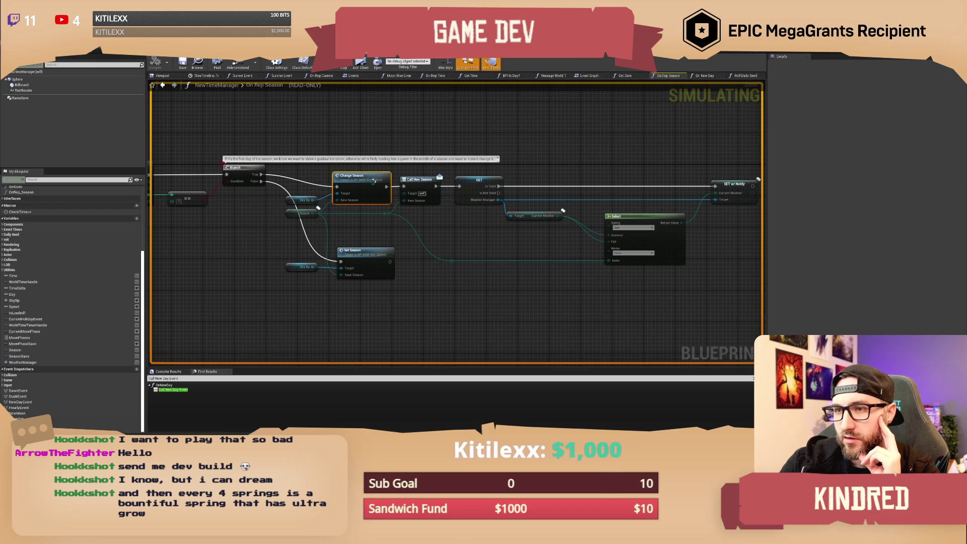
pyautogui.doubleClick(373, 181)
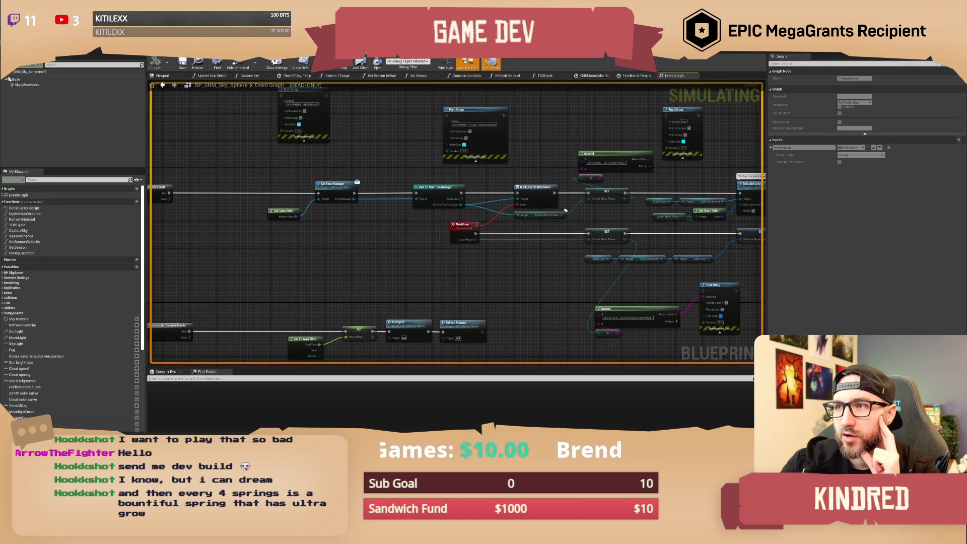
pyautogui.hotkey('ctrl', 'Tab')
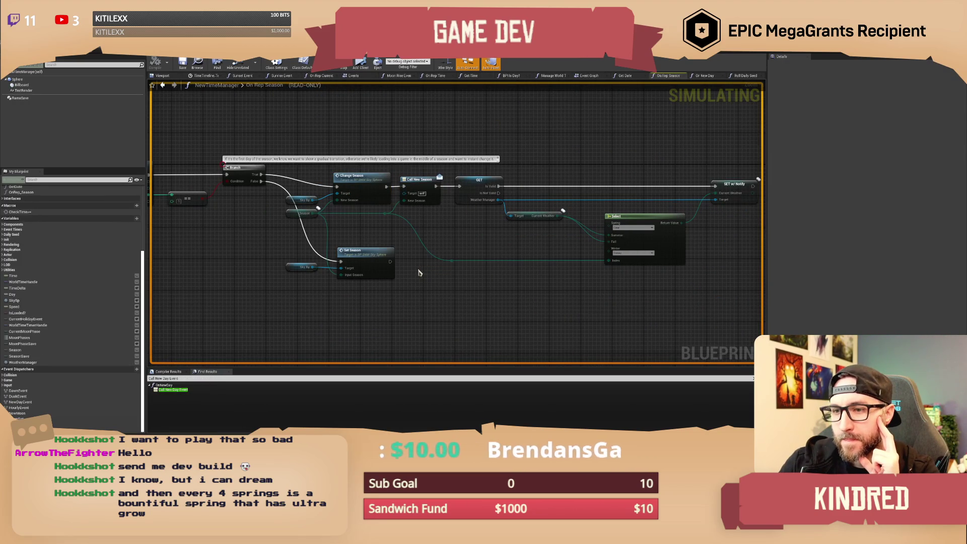
pyautogui.hotkey('ctrl', 'Tab')
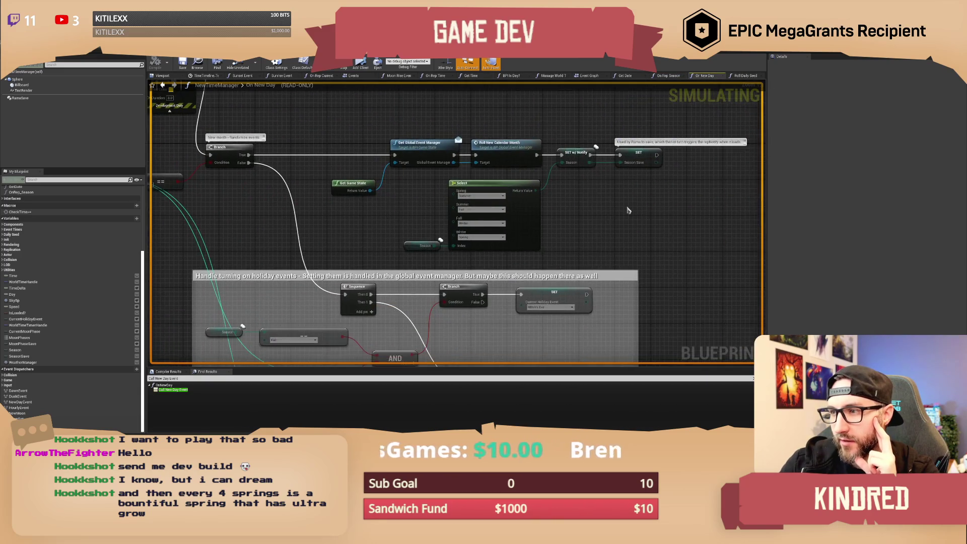
# - Inspect the On New Day holiday-events nodes, including the SET, Select and Get Game State nodes
pyautogui.moveTo(223, 130)
pyautogui.mouseDown()
pyautogui.moveTo(353, 202)
pyautogui.moveTo(579, 287)
pyautogui.moveTo(712, 317)
pyautogui.mouseUp()
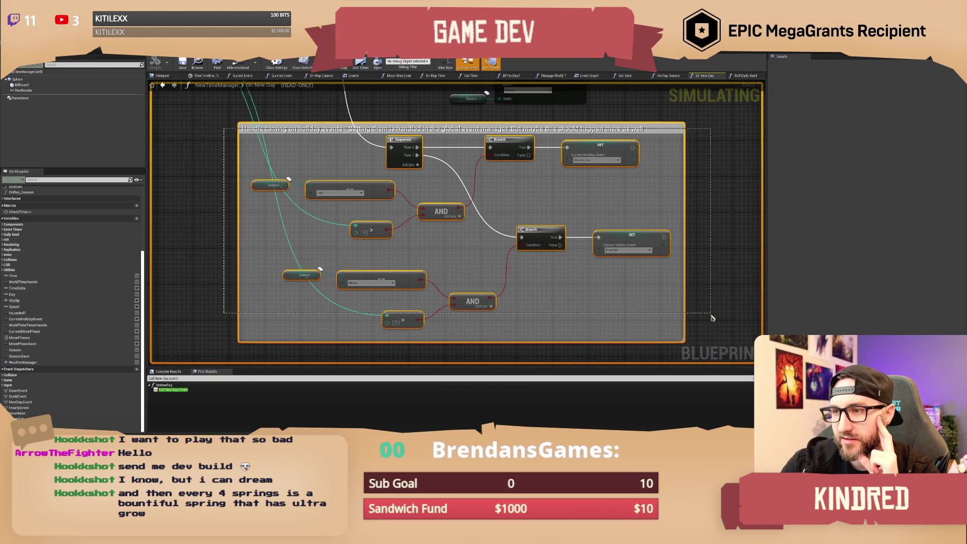
pyautogui.click(712, 317)
pyautogui.moveTo(607, 218)
pyautogui.mouseDown()
pyautogui.moveTo(595, 174)
pyautogui.moveTo(619, 236)
pyautogui.moveTo(593, 172)
pyautogui.moveTo(608, 244)
pyautogui.moveTo(601, 232)
pyautogui.mouseUp()
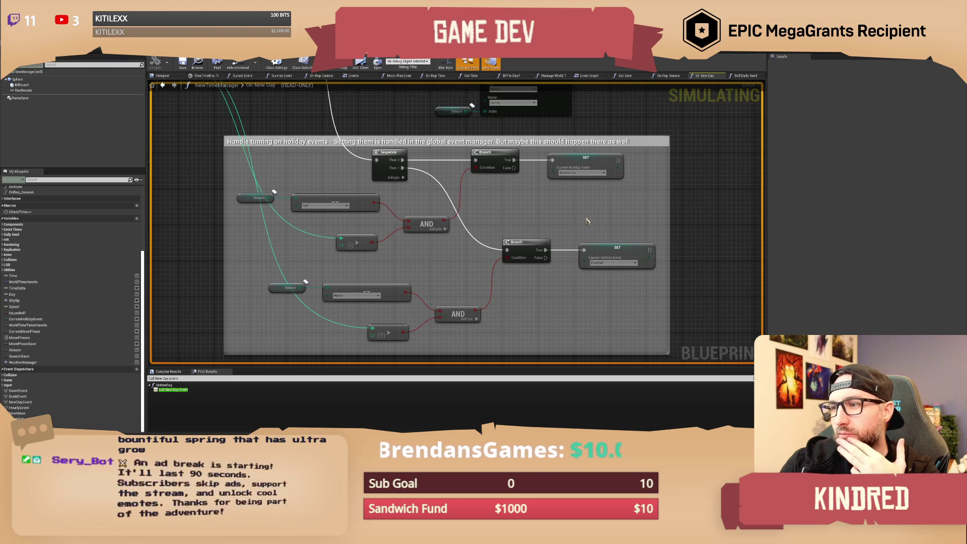
pyautogui.moveTo(575, 217)
pyautogui.mouseDown()
pyautogui.moveTo(558, 258)
pyautogui.moveTo(569, 238)
pyautogui.mouseUp()
pyautogui.scroll(-1, 557, 261)
pyautogui.scroll(1, 567, 252)
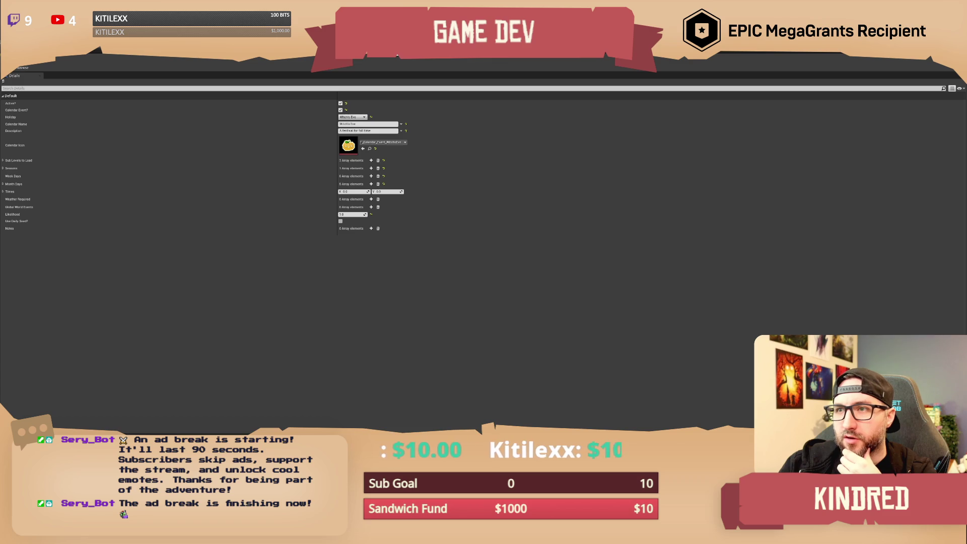
# - Set the event data asset's Holiday to Fishing Tourney, then switch back to the level editor
pyautogui.click(353, 117)
pyautogui.click(352, 132)
pyautogui.click(353, 117)
pyautogui.click(349, 133)
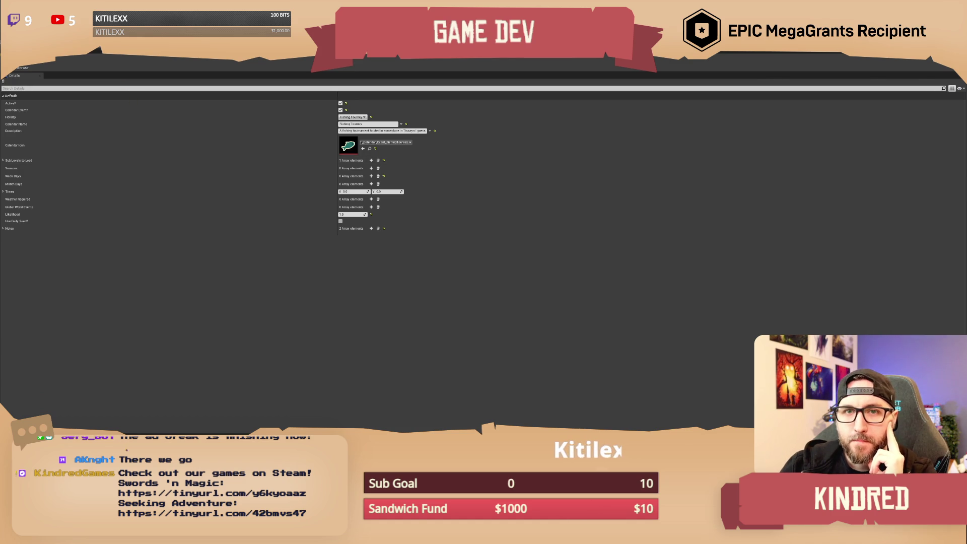
pyautogui.hotkey('alt', 'Tab')
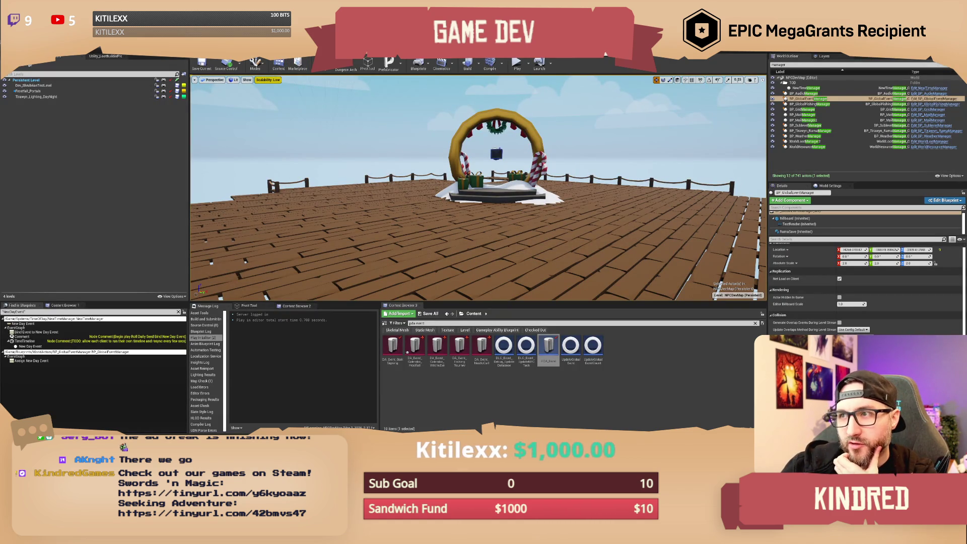
# - Delete the holiday-events comment and its nodes from On New Day, then compile and save NewTimeManager
pyautogui.hotkey('alt', 'Tab')
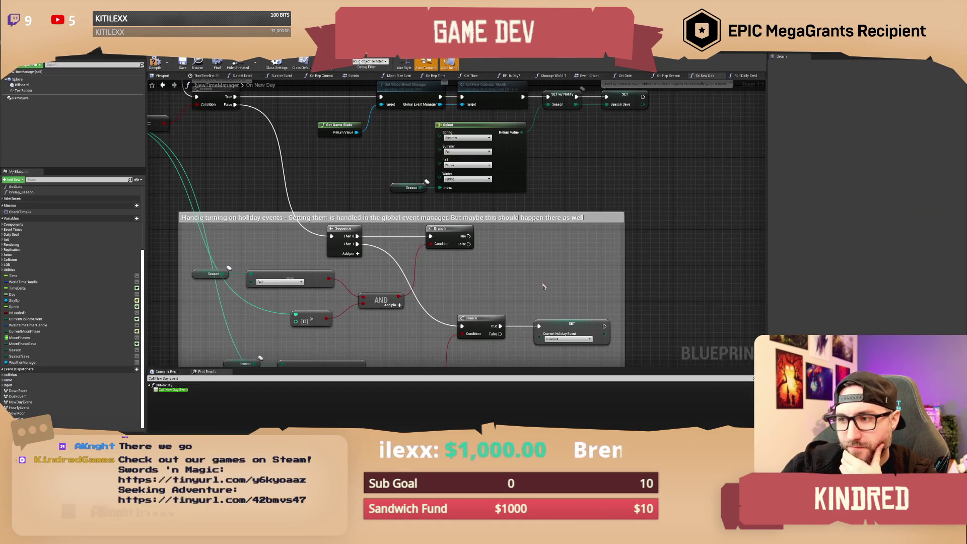
pyautogui.scroll(-2, 543, 286)
pyautogui.moveTo(657, 182)
pyautogui.mouseDown()
pyautogui.moveTo(373, 282)
pyautogui.moveTo(264, 339)
pyautogui.mouseUp()
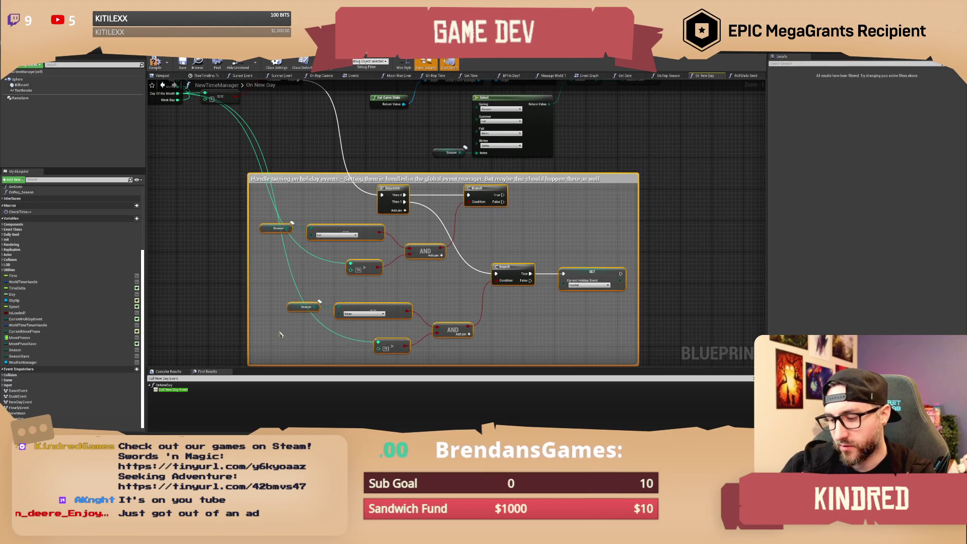
pyautogui.press('Delete')
pyautogui.scroll(2, 399, 234)
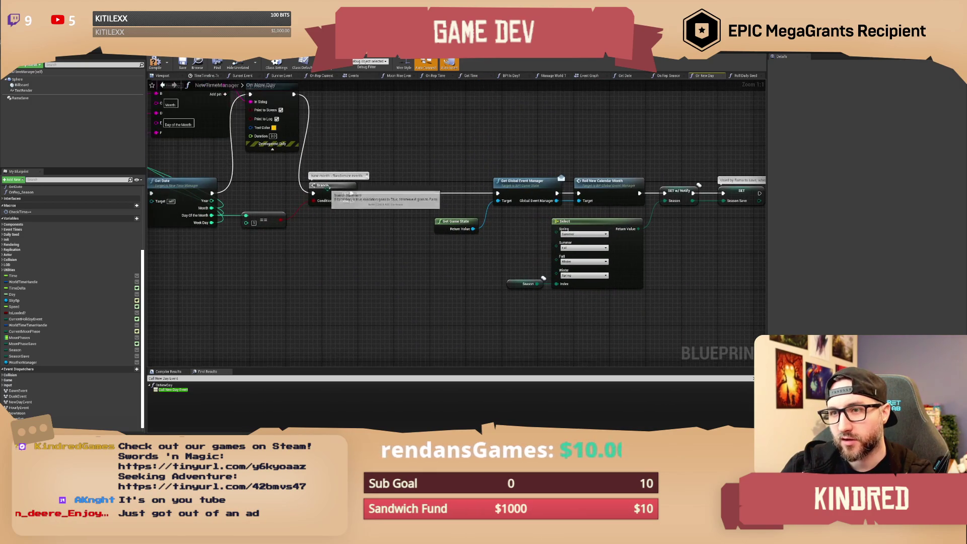
pyautogui.moveTo(335, 191); pyautogui.dragTo(499, 251)
pyautogui.moveTo(419, 122)
pyautogui.mouseDown()
pyautogui.moveTo(225, 191)
pyautogui.moveTo(457, 153)
pyautogui.moveTo(424, 137)
pyautogui.mouseUp()
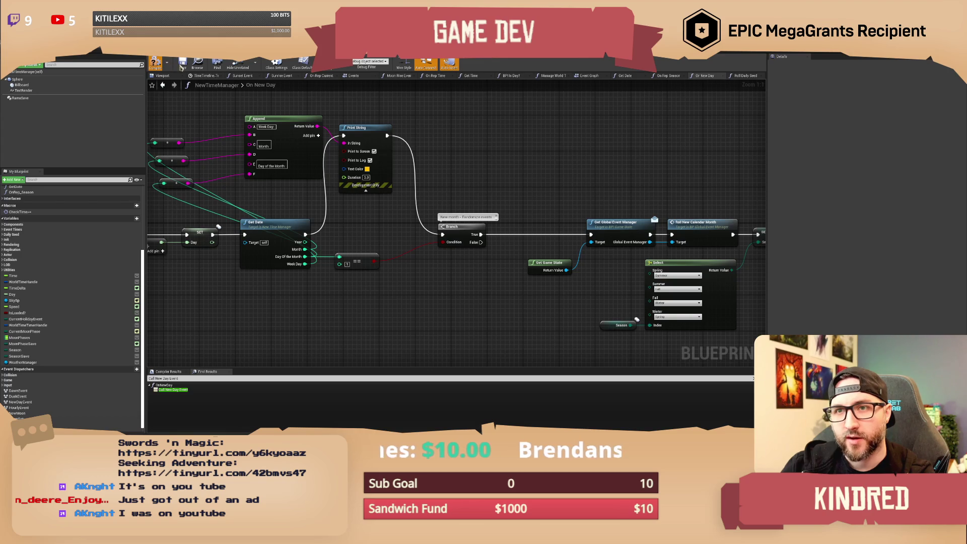
pyautogui.click(183, 67)
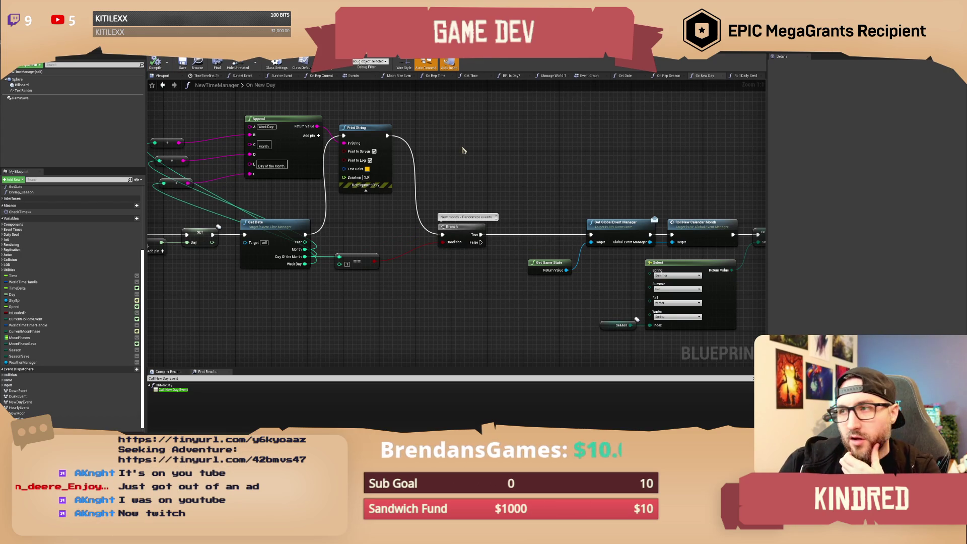
# - Pan across the remaining On New Day nodes, then return to the level editor viewport
pyautogui.scroll(-1, 572, 178)
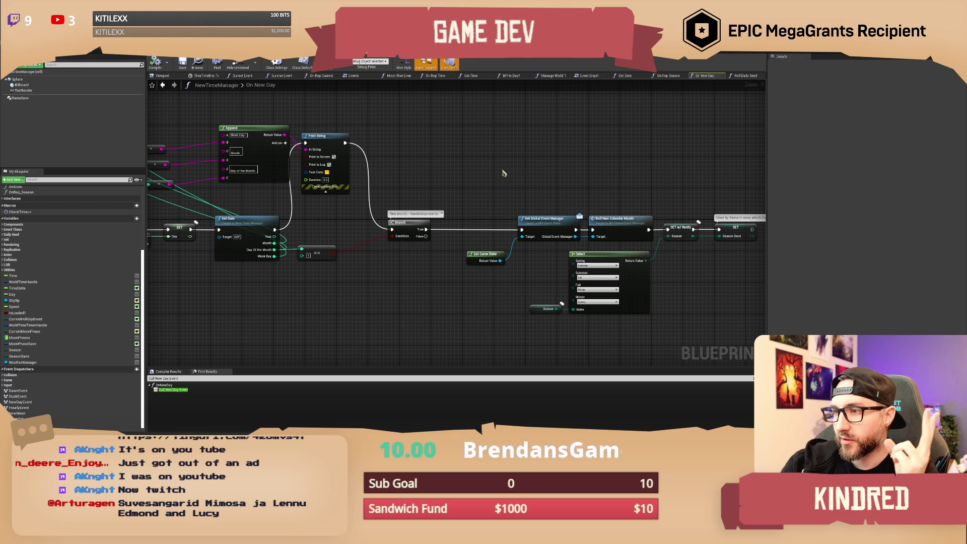
pyautogui.moveTo(503, 175); pyautogui.dragTo(476, 166)
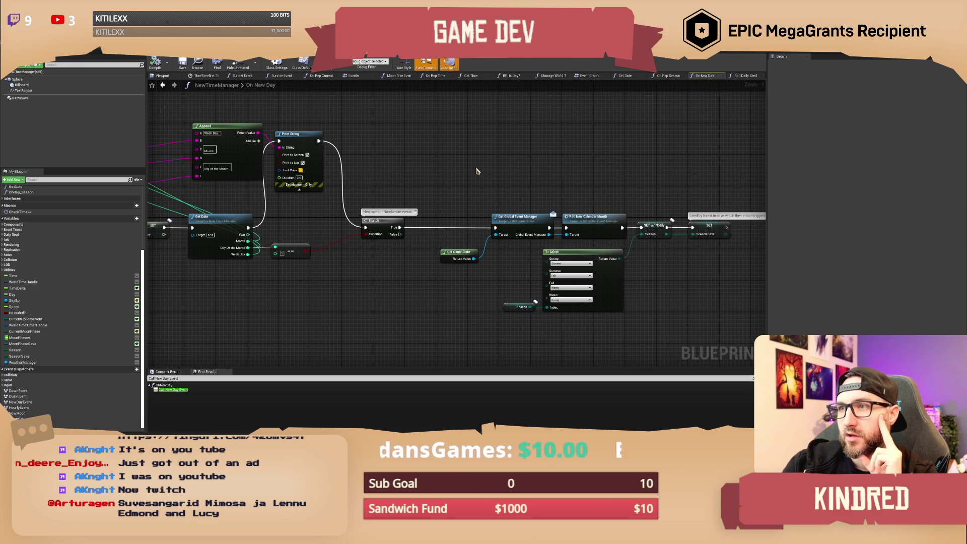
pyautogui.moveTo(477, 171); pyautogui.dragTo(469, 168)
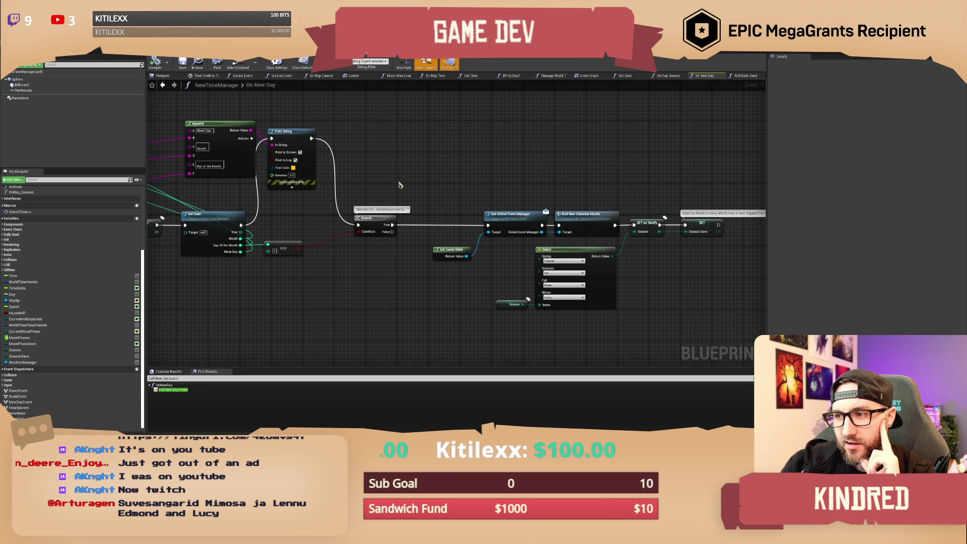
pyautogui.moveTo(398, 184); pyautogui.dragTo(392, 181)
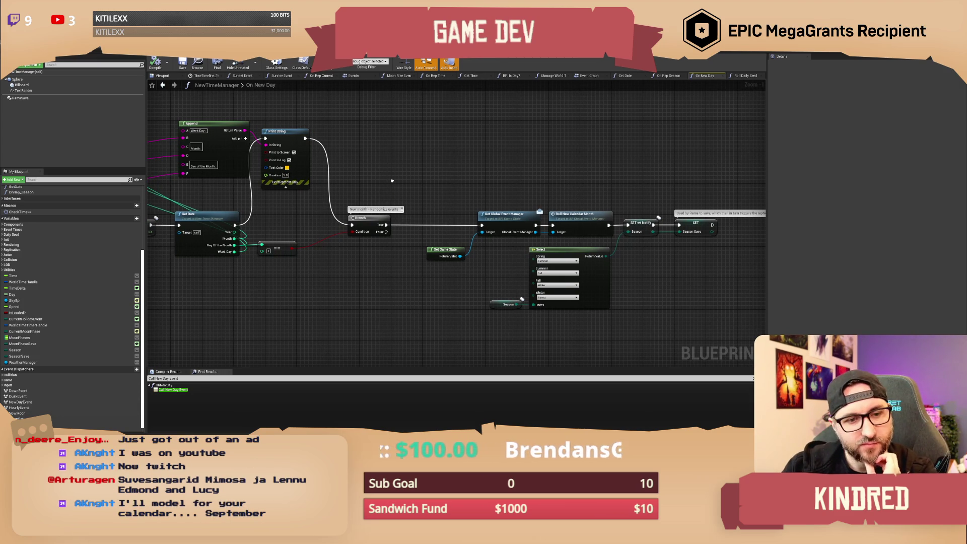
pyautogui.moveTo(392, 180); pyautogui.dragTo(381, 187)
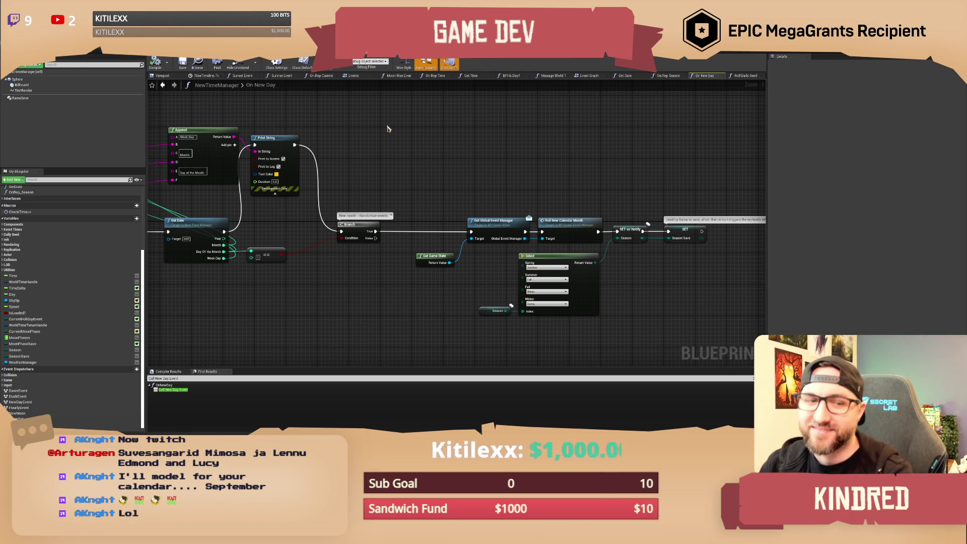
pyautogui.click(88, 54)
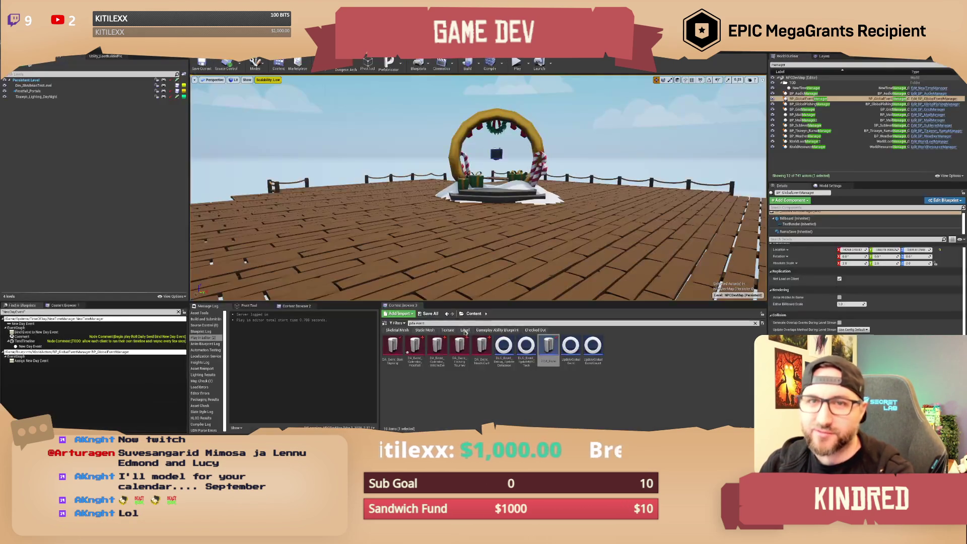
# - Filter the Content Browser with 'pif' and open the T_Painting_Jeff2 texture
pyautogui.hotkey('ctrl', 'a')
pyautogui.write('pif')
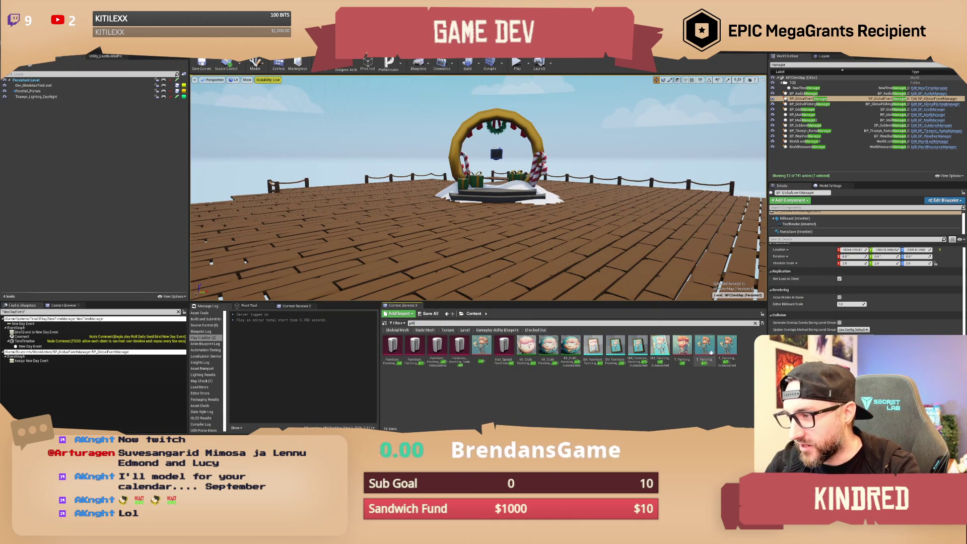
pyautogui.doubleClick(699, 345)
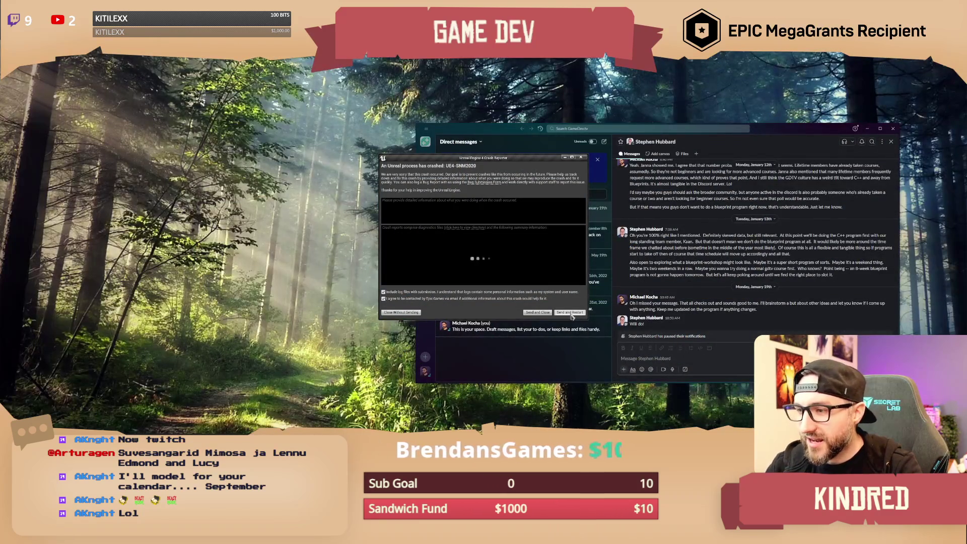
# - Send the crash report and restart the editor, then dismiss the Slack messages window
pyautogui.click(570, 313)
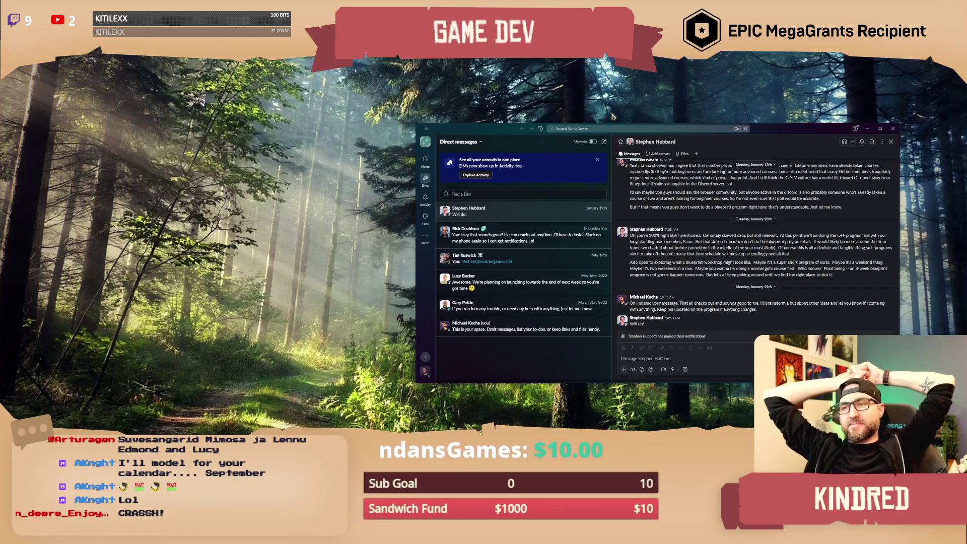
pyautogui.click(893, 128)
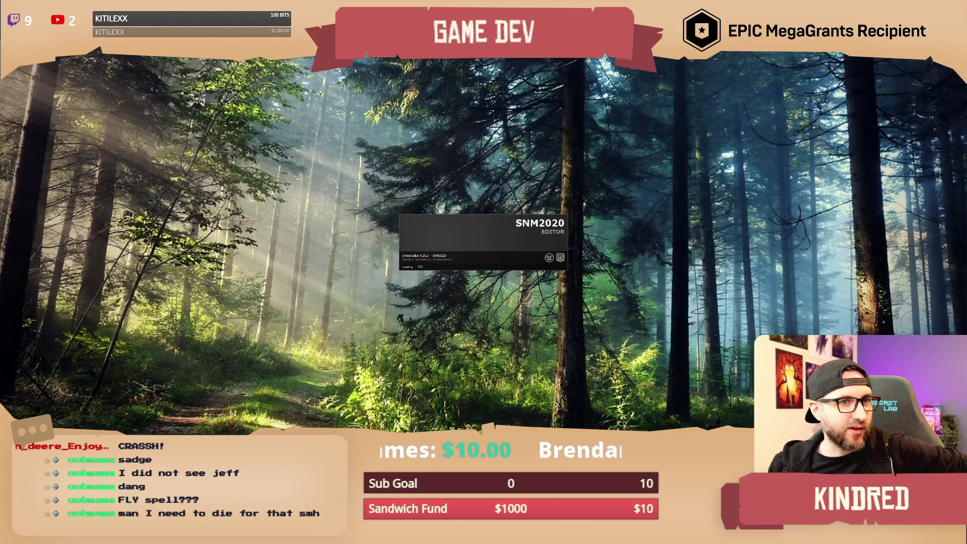
pyautogui.hotkey('alt', 'Tab')
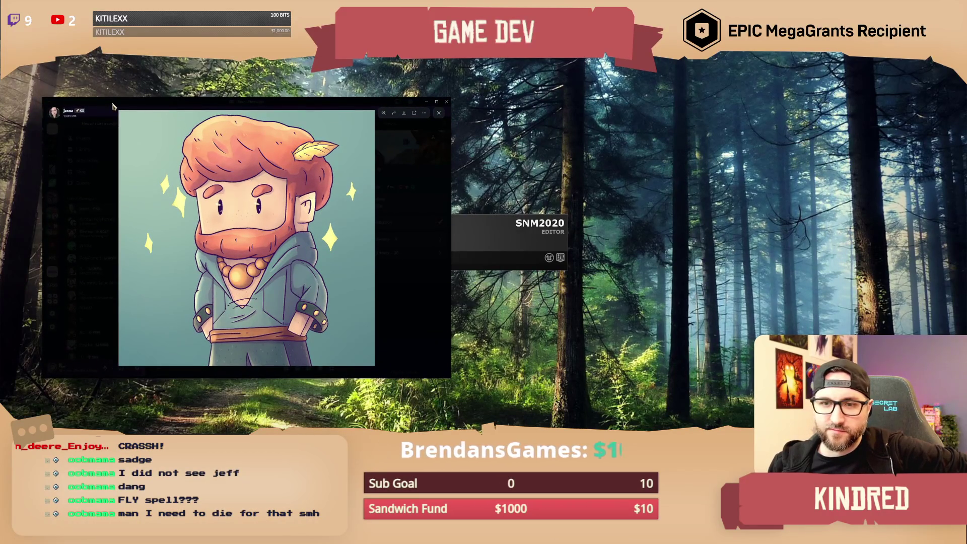
pyautogui.moveTo(113, 105); pyautogui.dragTo(0, 104)
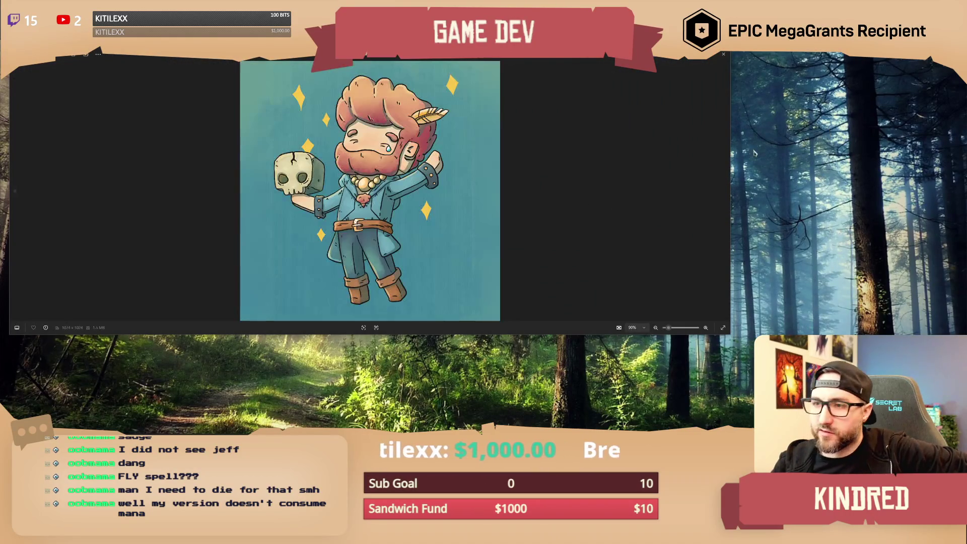
# - Place the skull and portrait images side by side to compare, then close both viewers
pyautogui.moveTo(729, 333)
pyautogui.mouseDown()
pyautogui.moveTo(609, 357)
pyautogui.moveTo(516, 395)
pyautogui.mouseUp()
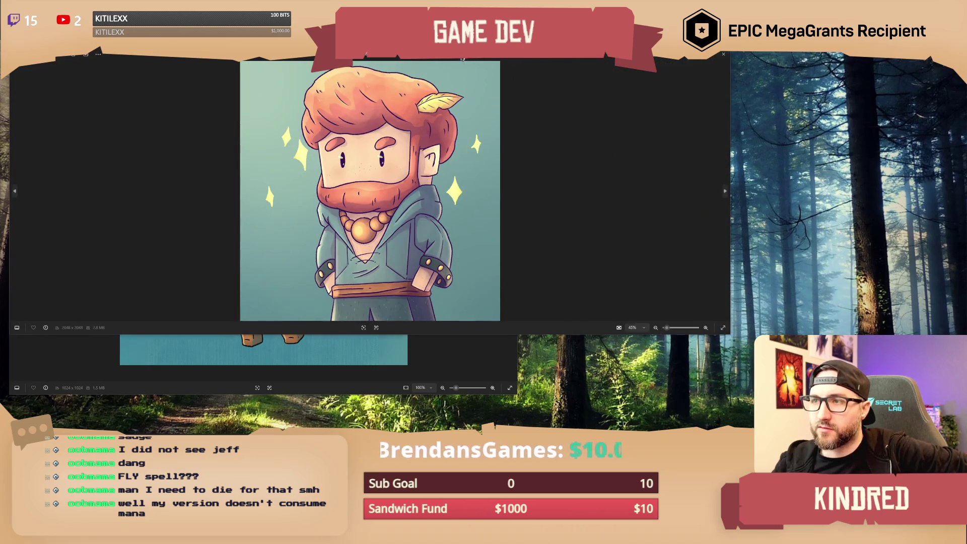
pyautogui.moveTo(101, 80)
pyautogui.mouseDown()
pyautogui.moveTo(492, 80)
pyautogui.moveTo(521, 75)
pyautogui.moveTo(510, 66)
pyautogui.moveTo(534, 64)
pyautogui.mouseUp()
pyautogui.moveTo(664, 69); pyautogui.dragTo(544, 73)
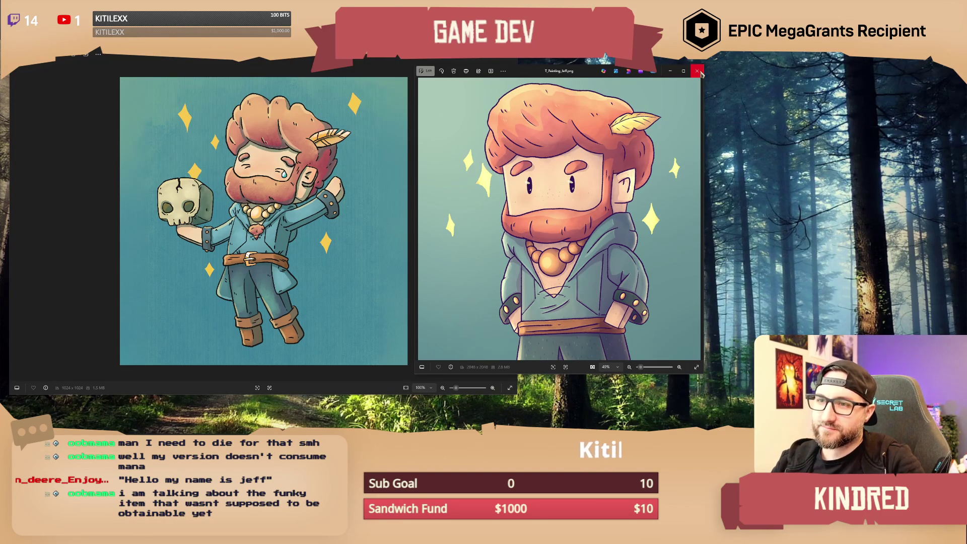
pyautogui.click(702, 74)
pyautogui.click(511, 59)
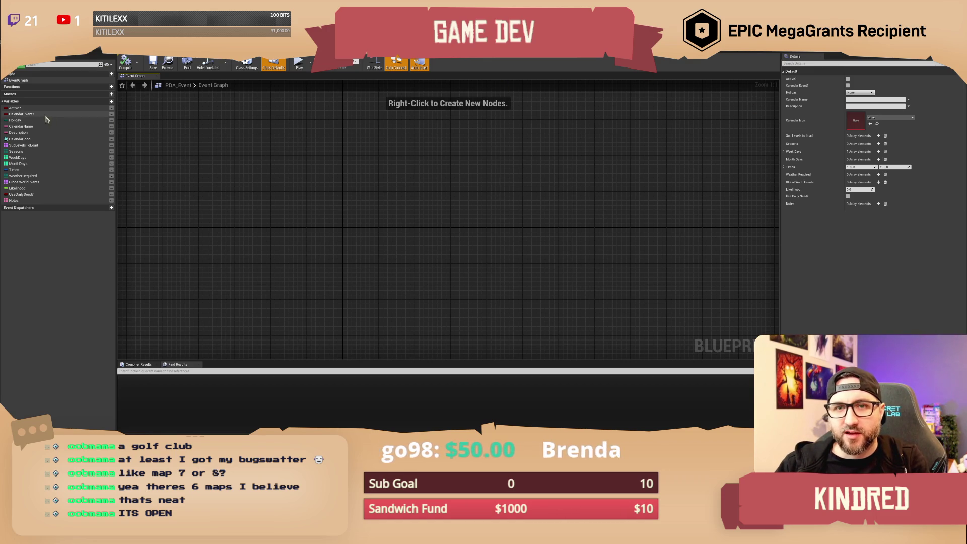
# - Check the Holiday variable settings, then change the Fishing Tourney event data's holiday to Frostfall
pyautogui.click(17, 120)
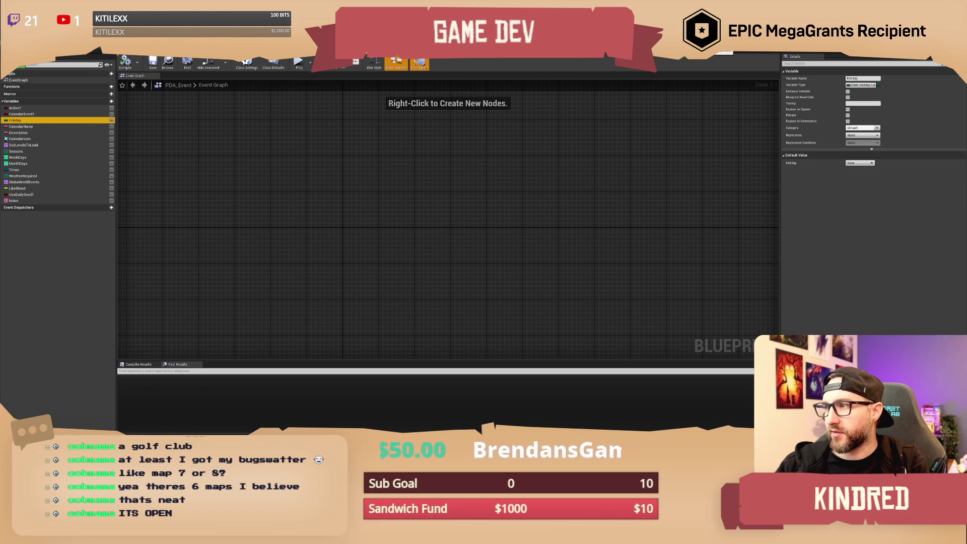
pyautogui.hotkey('alt', 'Tab')
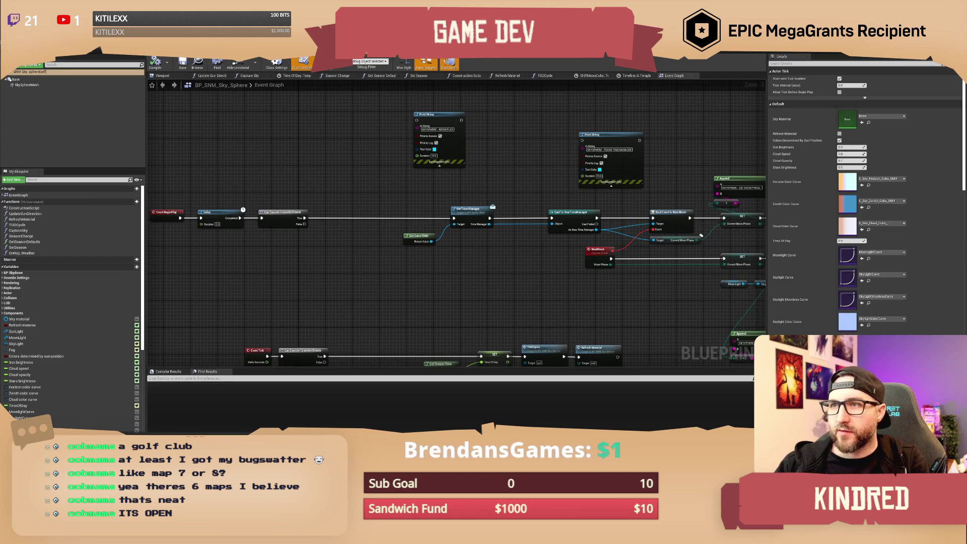
pyautogui.hotkey('alt', 'Tab')
pyautogui.hotkey('alt', 'Tab')
pyautogui.click(359, 117)
pyautogui.click(346, 129)
# - Look over the Witch's Eve event data, then view BP_GlobalEventManager's level unload and load nodes
pyautogui.hotkey('ctrl', 'Tab')
pyautogui.hotkey('ctrl', 'Tab')
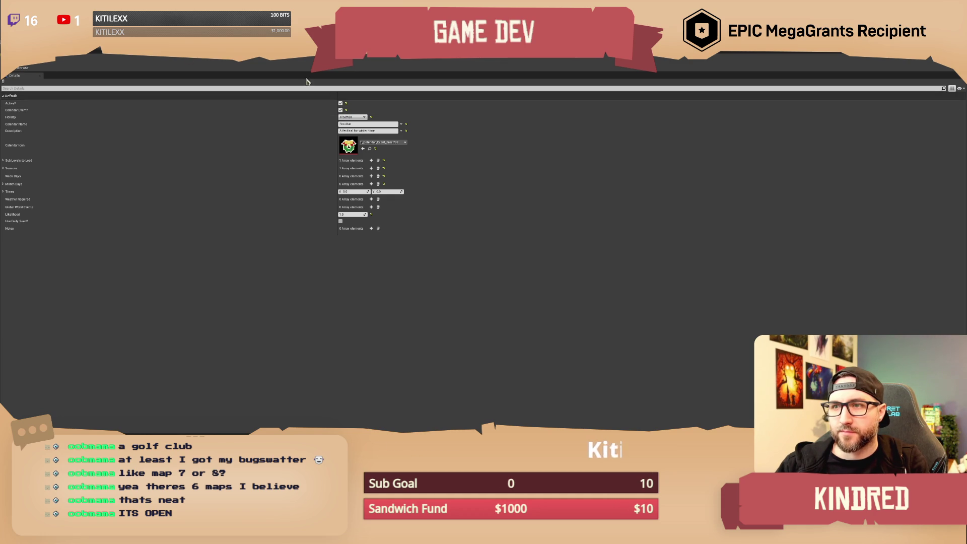
pyautogui.hotkey('ctrl', 'Tab')
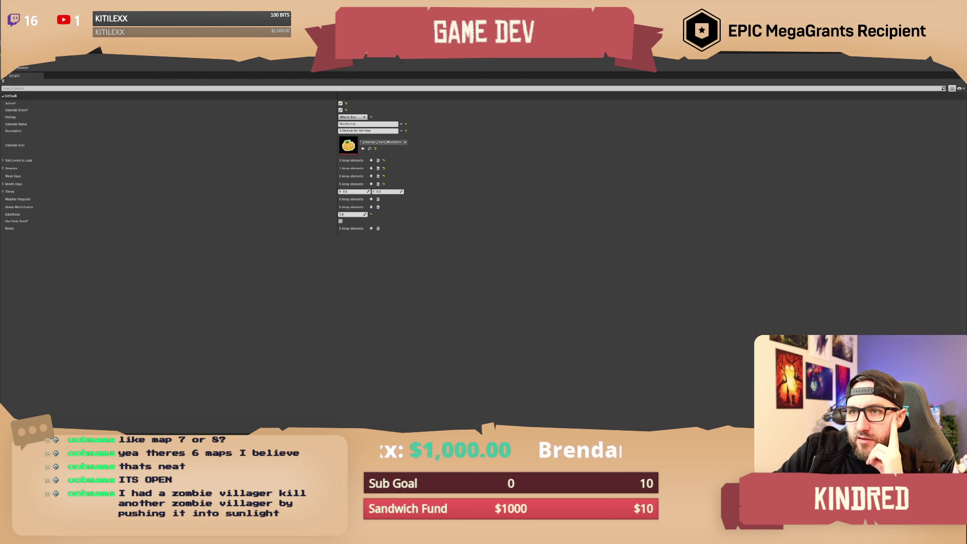
pyautogui.click(479, 53)
pyautogui.moveTo(552, 150); pyautogui.dragTo(484, 135)
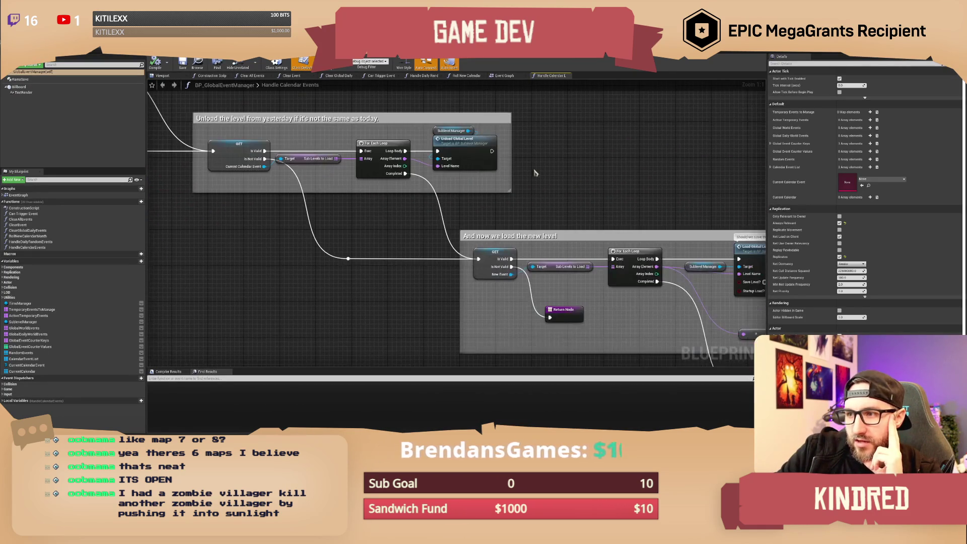
# - Shift the SET, Return and New Event nodes right and paste a copy of New Event
pyautogui.moveTo(633, 204); pyautogui.dragTo(530, 202)
pyautogui.click(434, 221)
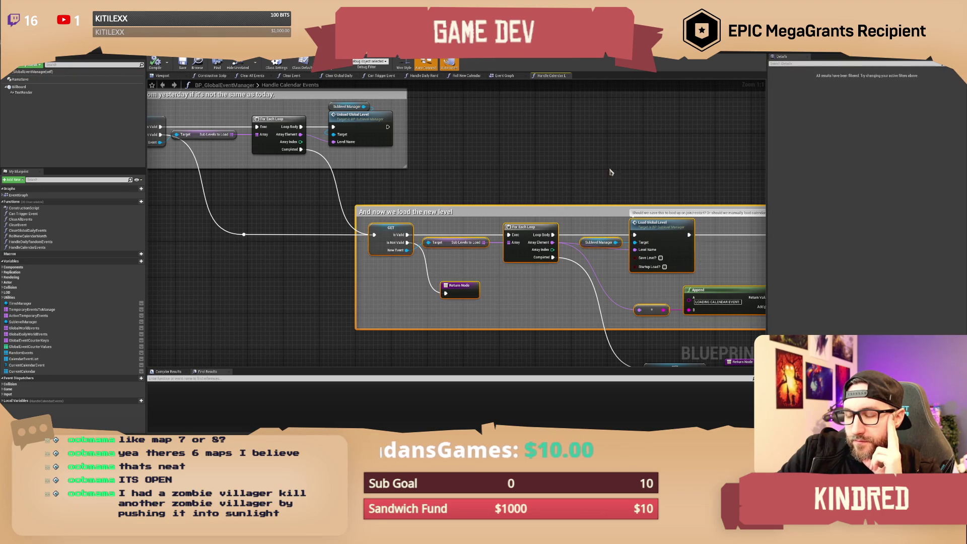
pyautogui.moveTo(610, 173); pyautogui.dragTo(434, 87)
pyautogui.moveTo(543, 272)
pyautogui.mouseDown()
pyautogui.moveTo(469, 240)
pyautogui.moveTo(541, 277)
pyautogui.mouseUp()
pyautogui.keyDown('ctrl'); pyautogui.click(348, 277); pyautogui.keyUp('ctrl')
pyautogui.moveTo(449, 263); pyautogui.dragTo(589, 281)
pyautogui.click(486, 295)
pyautogui.hotkey('ctrl', 'c')
pyautogui.hotkey('ctrl', 'v')
pyautogui.moveTo(335, 291); pyautogui.dragTo(313, 298)
pyautogui.click(252, 307)
# - Add a Time Manager getter with Set Current Holiday Event and wire it into the execution chain
pyautogui.moveTo(20, 303)
pyautogui.mouseDown()
pyautogui.moveTo(107, 323)
pyautogui.moveTo(303, 316)
pyautogui.moveTo(322, 306)
pyautogui.mouseUp()
pyautogui.write('set')
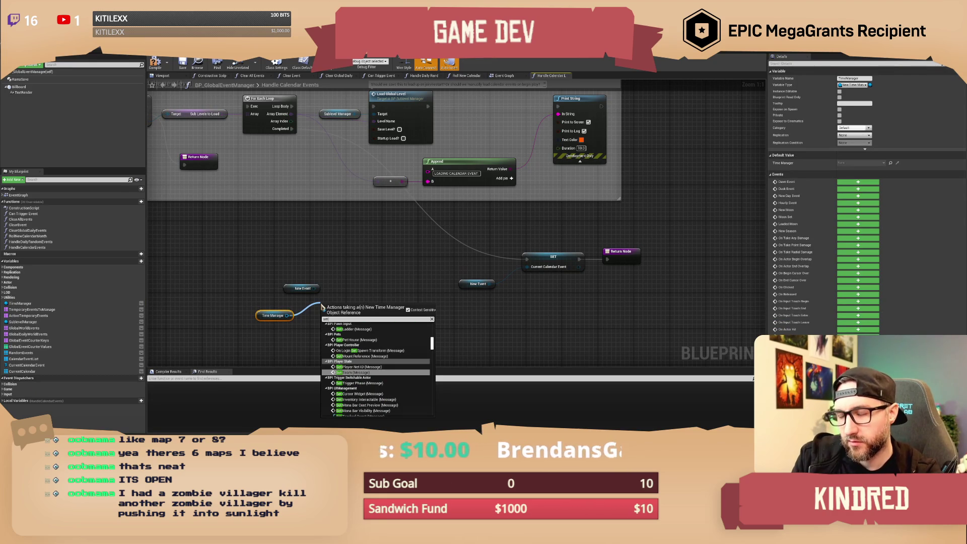
pyautogui.write(' holi')
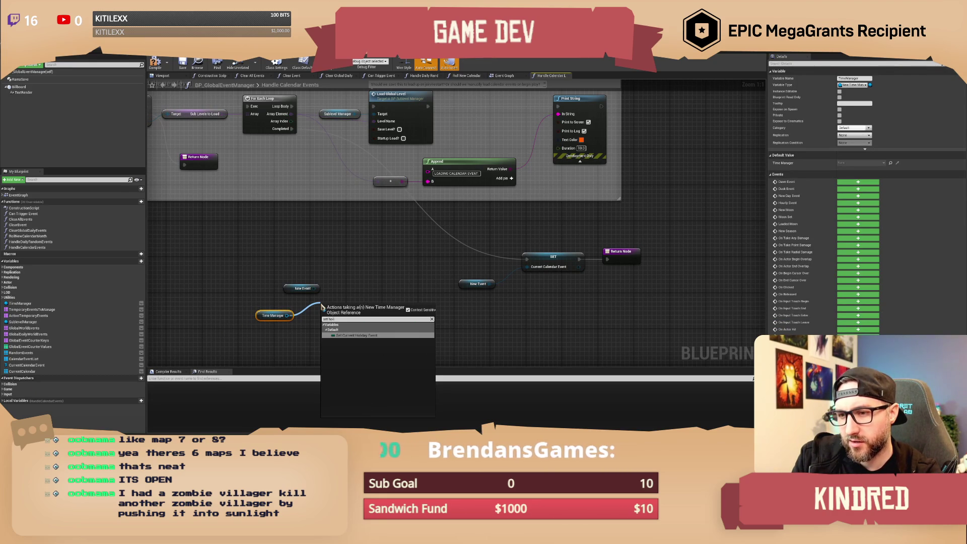
pyautogui.press('Return')
pyautogui.moveTo(345, 317)
pyautogui.mouseDown()
pyautogui.moveTo(423, 246)
pyautogui.moveTo(383, 263)
pyautogui.mouseUp()
pyautogui.click(388, 246)
pyautogui.moveTo(391, 241); pyautogui.dragTo(419, 252)
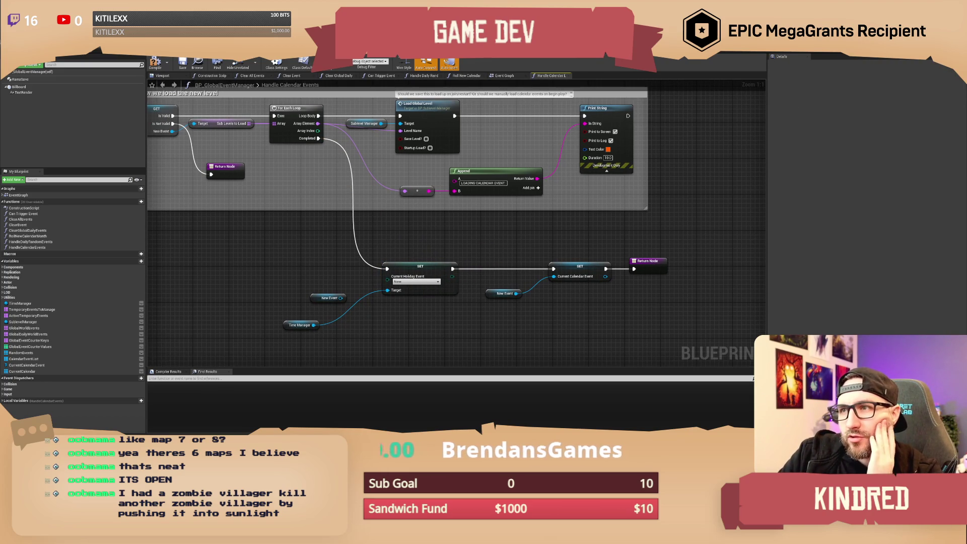
# - Bring up NewTimeManager's On New Day graph showing the Roll New Calendar Month call
pyautogui.click(313, 51)
pyautogui.moveTo(533, 264)
pyautogui.mouseDown()
pyautogui.moveTo(403, 267)
pyautogui.moveTo(429, 270)
pyautogui.mouseUp()
pyautogui.scroll(-3, 56, 384)
pyautogui.scroll(-1, 55, 384)
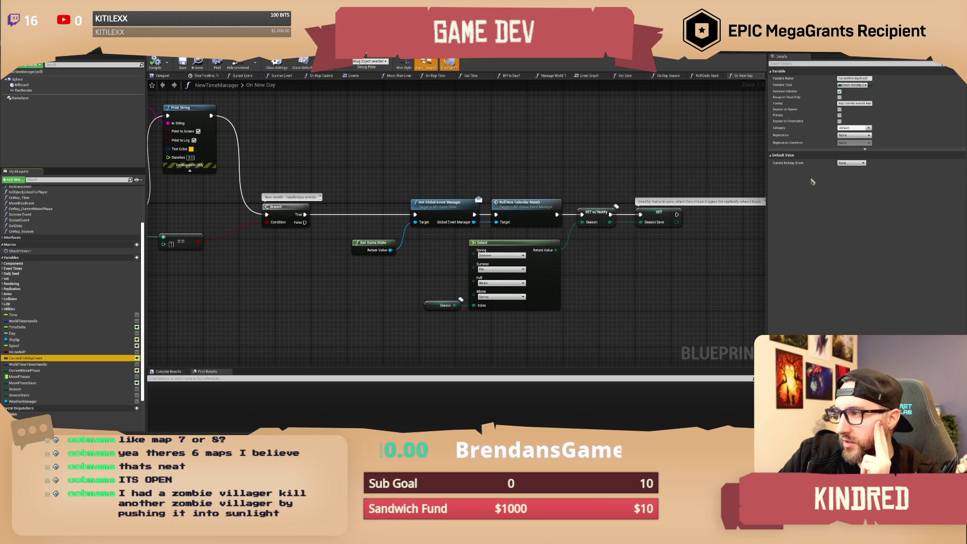
# - Set Current Holiday Event replication to Replicated, then compile and save NewTimeManager
pyautogui.click(854, 135)
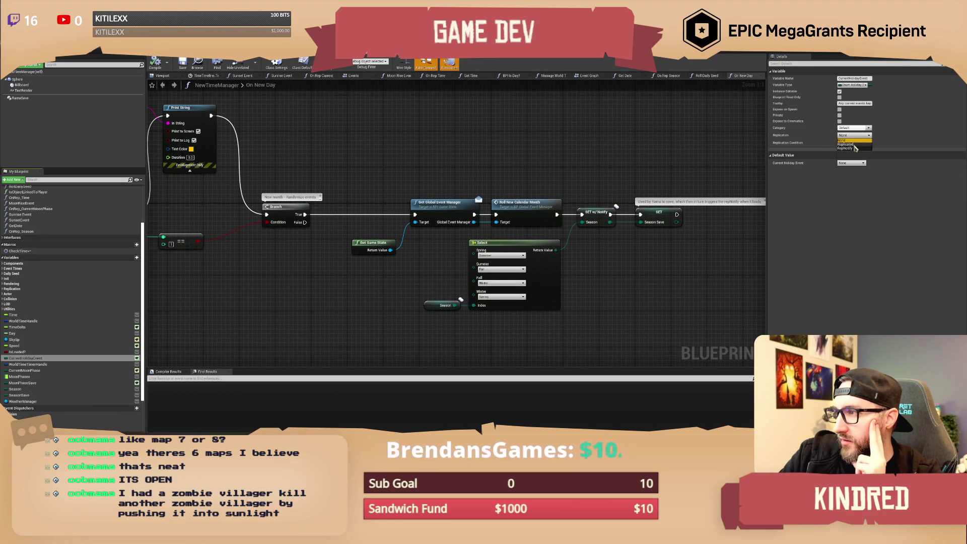
pyautogui.click(853, 144)
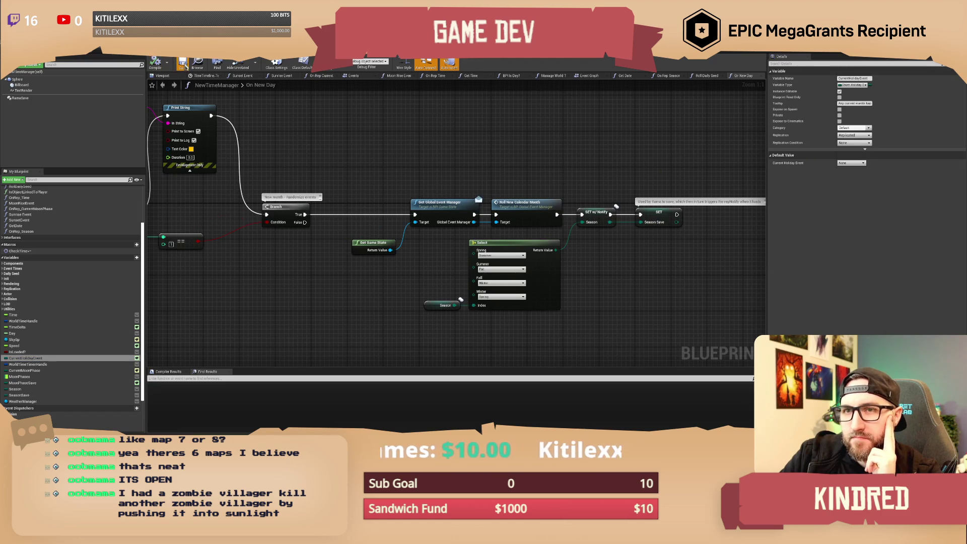
pyautogui.click(182, 65)
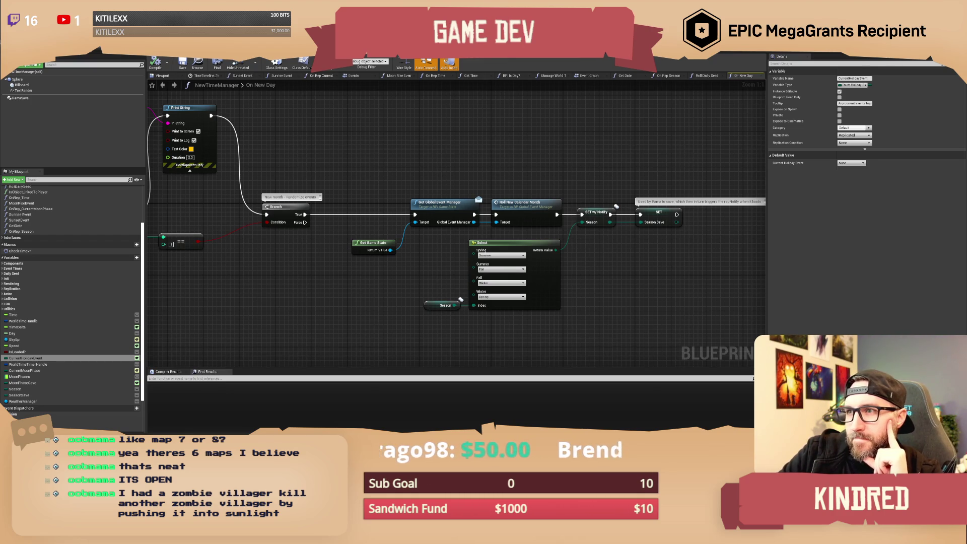
# - Add a Get Holiday node from New Event and wire Holiday into the SET Current Holiday Event pin
pyautogui.hotkey('alt', 'Tab')
pyautogui.moveTo(442, 208); pyautogui.dragTo(427, 181)
pyautogui.click(266, 271)
pyautogui.moveTo(271, 271); pyautogui.dragTo(283, 266)
pyautogui.write('get hol')
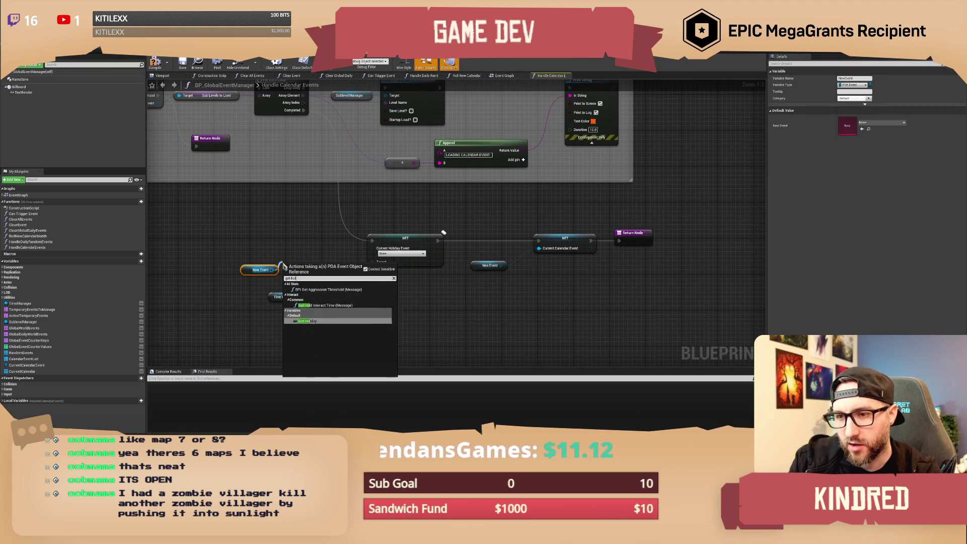
pyautogui.click(307, 368)
pyautogui.moveTo(333, 267)
pyautogui.mouseDown()
pyautogui.moveTo(391, 255)
pyautogui.moveTo(373, 248)
pyautogui.moveTo(262, 278)
pyautogui.mouseUp()
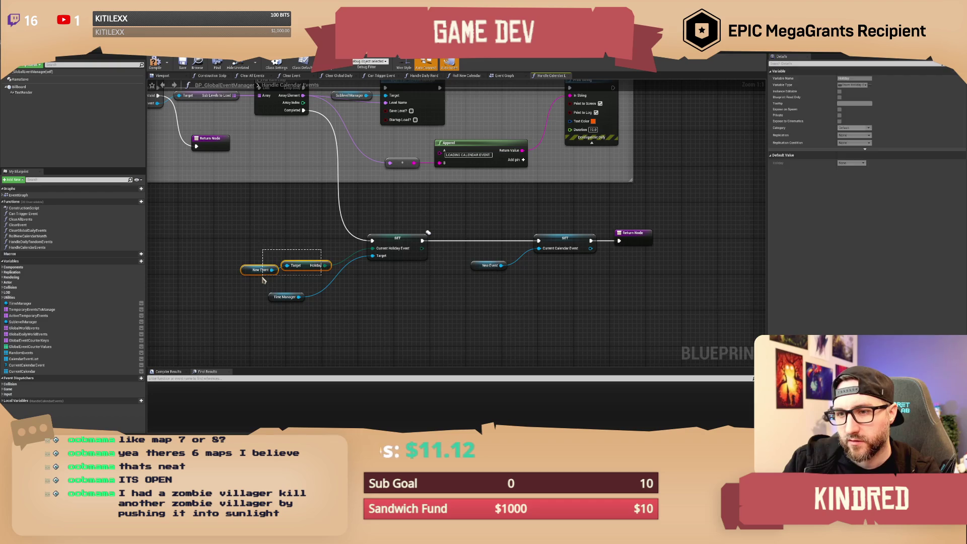
# - Align New Event with Get Holiday and move the Time Manager node up beside them
pyautogui.press('q')
pyautogui.click(277, 246)
pyautogui.moveTo(278, 246)
pyautogui.mouseDown()
pyautogui.moveTo(241, 279)
pyautogui.moveTo(267, 261)
pyautogui.mouseUp()
pyautogui.click(291, 299)
pyautogui.moveTo(291, 299); pyautogui.dragTo(323, 281)
pyautogui.click(291, 241)
# - Pan across the graph to review the Branch, unload and load-new-level sections
pyautogui.moveTo(290, 241); pyautogui.dragTo(401, 280)
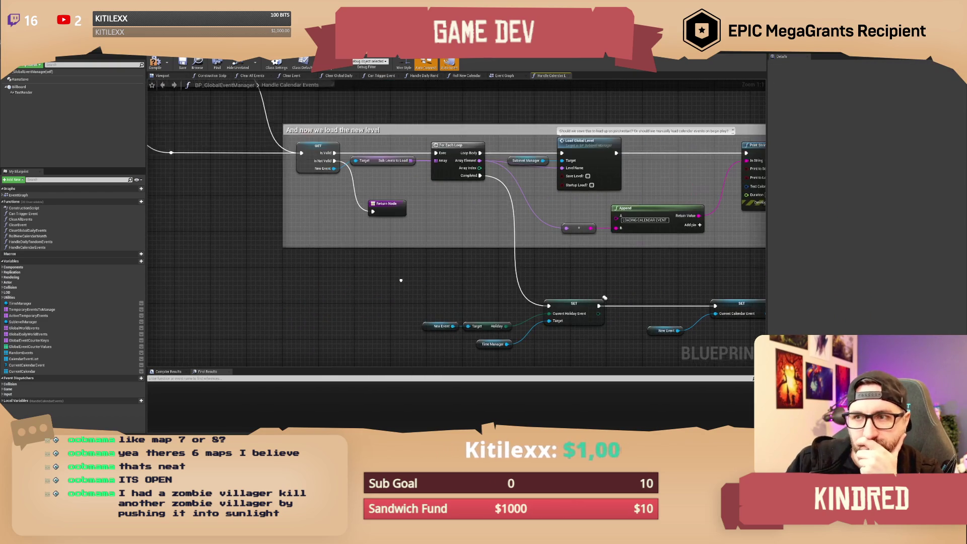
pyautogui.moveTo(253, 229); pyautogui.dragTo(314, 295)
pyautogui.moveTo(203, 252)
pyautogui.mouseDown()
pyautogui.moveTo(320, 316)
pyautogui.moveTo(446, 324)
pyautogui.mouseUp()
pyautogui.moveTo(227, 242); pyautogui.dragTo(393, 285)
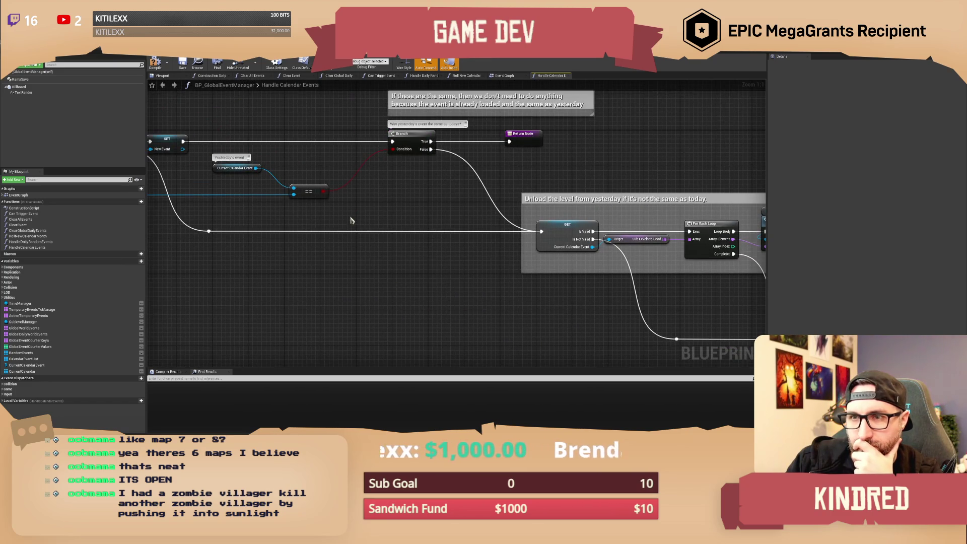
pyautogui.moveTo(352, 220); pyautogui.dragTo(506, 220)
pyautogui.moveTo(278, 247)
pyautogui.mouseDown()
pyautogui.moveTo(375, 270)
pyautogui.moveTo(377, 257)
pyautogui.mouseUp()
pyautogui.moveTo(522, 310)
pyautogui.mouseDown()
pyautogui.moveTo(413, 262)
pyautogui.moveTo(352, 281)
pyautogui.moveTo(445, 271)
pyautogui.mouseUp()
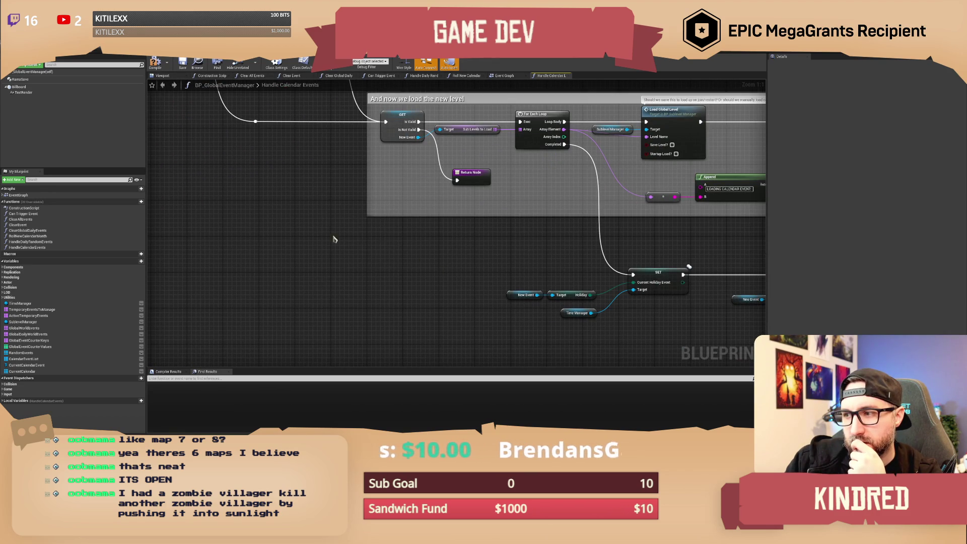
pyautogui.moveTo(346, 243); pyautogui.dragTo(597, 325)
pyautogui.moveTo(458, 287)
pyautogui.mouseDown()
pyautogui.moveTo(596, 330)
pyautogui.moveTo(672, 283)
pyautogui.moveTo(460, 297)
pyautogui.mouseUp()
pyautogui.moveTo(620, 309); pyautogui.dragTo(502, 288)
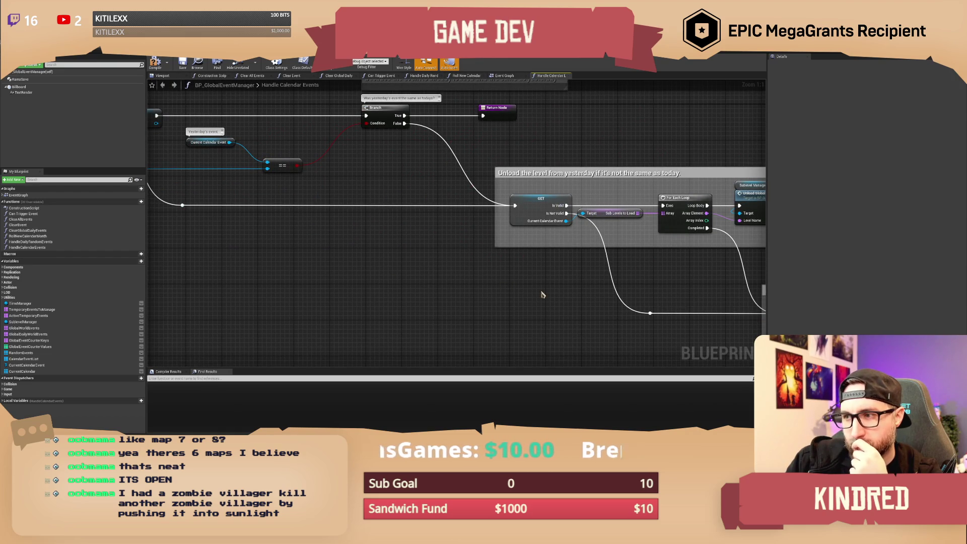
pyautogui.moveTo(676, 286); pyautogui.dragTo(488, 260)
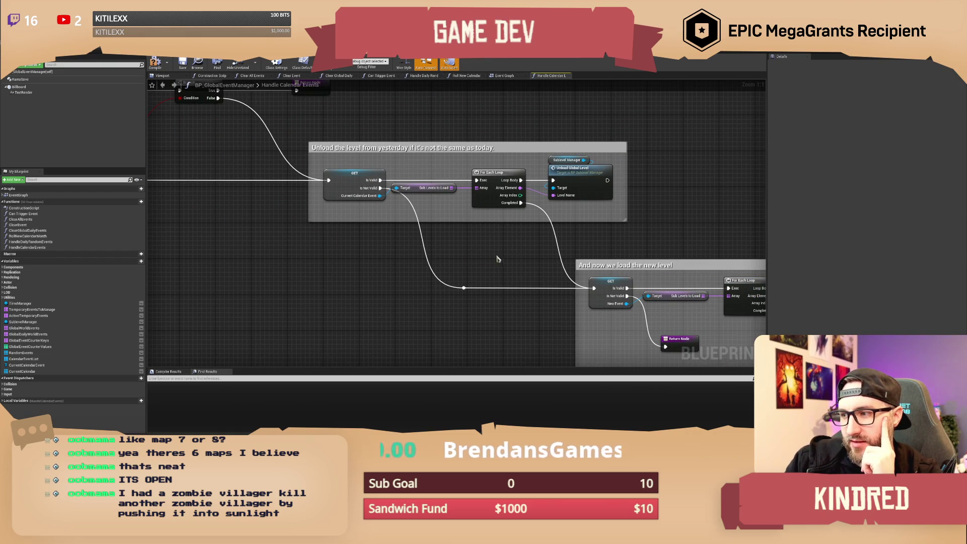
pyautogui.moveTo(494, 258); pyautogui.dragTo(359, 209)
# - Marquee-select the New Event, Holiday, Time Manager and SET nodes
pyautogui.click(534, 293)
pyautogui.click(482, 251)
pyautogui.moveTo(609, 318); pyautogui.dragTo(442, 205)
pyautogui.moveTo(444, 260)
pyautogui.mouseDown()
pyautogui.moveTo(479, 284)
pyautogui.moveTo(497, 318)
pyautogui.mouseUp()
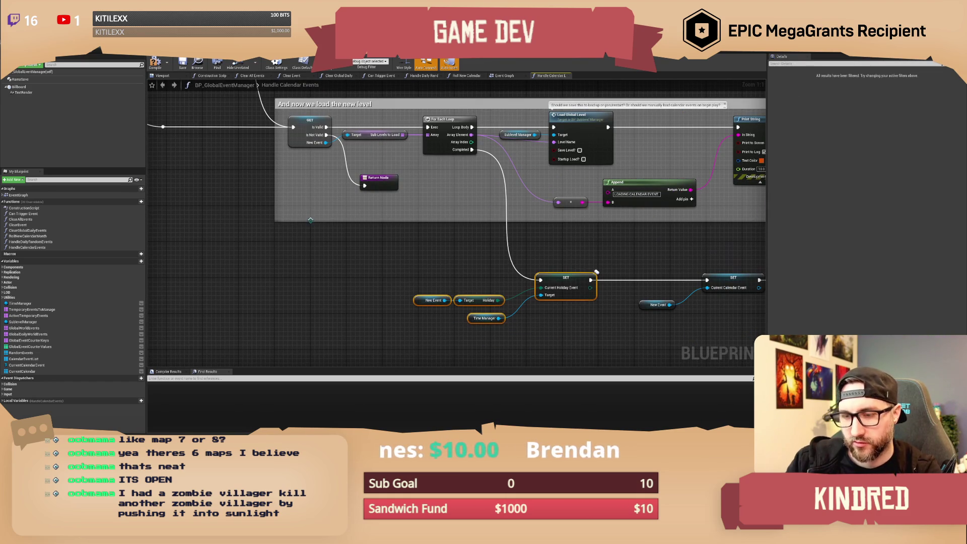
# - Duplicate the four holiday-setting nodes and wire Is Not Valid into the copied SET before the Return Node
pyautogui.hotkey('ctrl', 'c')
pyautogui.hotkey('ctrl', 'v')
pyautogui.moveTo(427, 200)
pyautogui.mouseDown()
pyautogui.moveTo(404, 205)
pyautogui.moveTo(403, 192)
pyautogui.moveTo(447, 204)
pyautogui.mouseUp()
pyautogui.moveTo(356, 204); pyautogui.dragTo(326, 135)
pyautogui.click(372, 182)
pyautogui.moveTo(462, 182)
pyautogui.mouseDown()
pyautogui.moveTo(384, 266)
pyautogui.moveTo(228, 266)
pyautogui.mouseUp()
pyautogui.moveTo(381, 205); pyautogui.dragTo(380, 191)
# - Delete the copied New Event and Holiday nodes and move the SET, Return and Time Manager nodes up
pyautogui.moveTo(305, 183)
pyautogui.mouseDown()
pyautogui.moveTo(326, 206)
pyautogui.moveTo(282, 230)
pyautogui.moveTo(336, 246)
pyautogui.mouseUp()
pyautogui.press('Delete')
pyautogui.moveTo(470, 208)
pyautogui.mouseDown()
pyautogui.moveTo(484, 208)
pyautogui.moveTo(323, 262)
pyautogui.moveTo(310, 280)
pyautogui.mouseUp()
pyautogui.moveTo(423, 208); pyautogui.dragTo(423, 199)
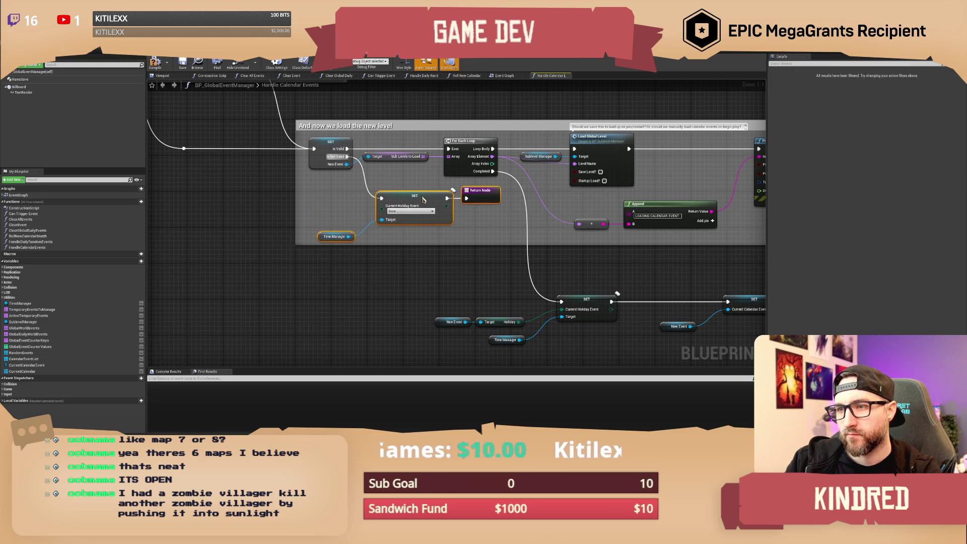
pyautogui.click(444, 249)
# - Pan the graph to bring the unload comment box into view
pyautogui.scroll(-2, 444, 249)
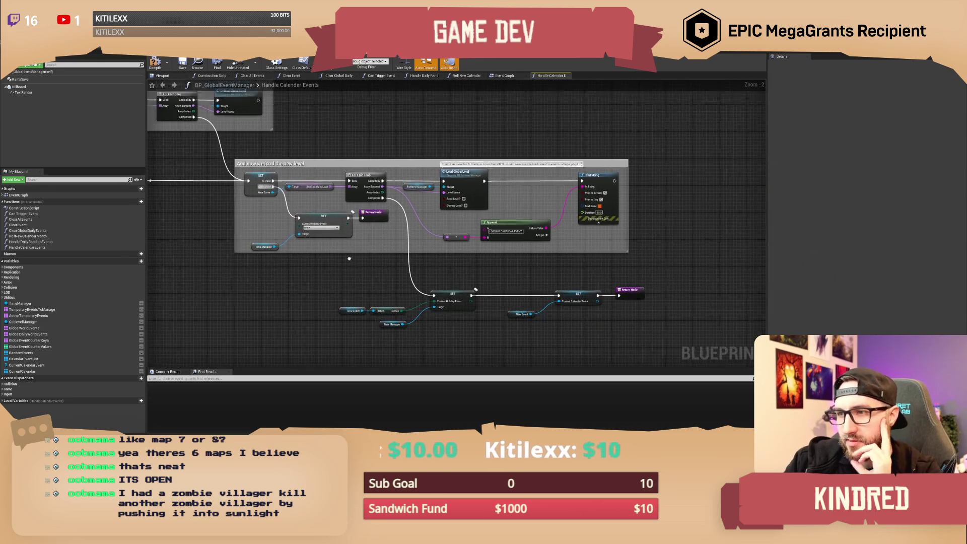
pyautogui.moveTo(405, 216)
pyautogui.mouseDown()
pyautogui.moveTo(444, 212)
pyautogui.moveTo(505, 170)
pyautogui.moveTo(459, 219)
pyautogui.moveTo(408, 220)
pyautogui.moveTo(402, 169)
pyautogui.mouseUp()
pyautogui.scroll(3, 481, 192)
pyautogui.click(519, 192)
pyautogui.moveTo(556, 225)
pyautogui.mouseDown()
pyautogui.moveTo(568, 181)
pyautogui.moveTo(419, 155)
pyautogui.mouseUp()
pyautogui.moveTo(562, 151); pyautogui.dragTo(471, 141)
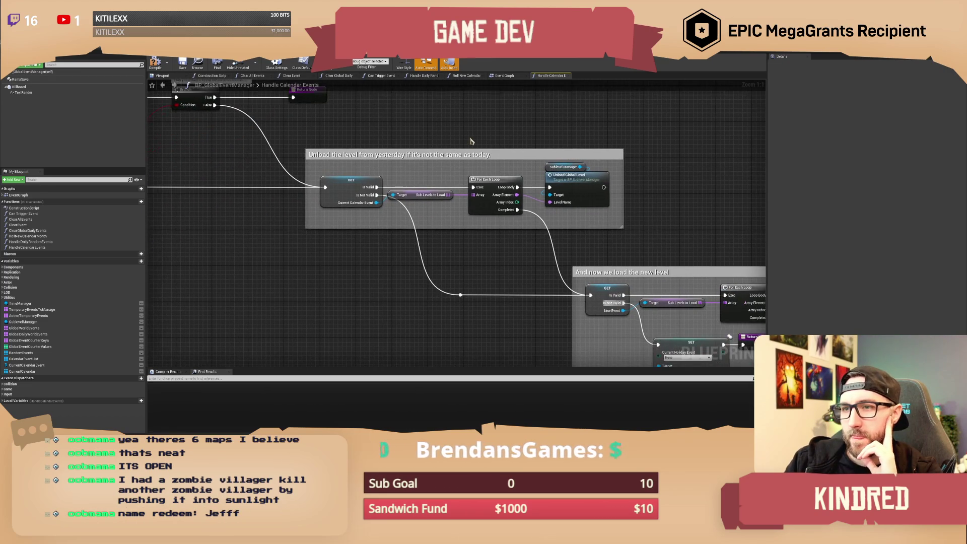
pyautogui.click(474, 153)
pyautogui.click(643, 221)
pyautogui.moveTo(643, 222)
pyautogui.mouseDown()
pyautogui.moveTo(536, 175)
pyautogui.moveTo(428, 156)
pyautogui.moveTo(403, 139)
pyautogui.mouseUp()
# - Pan to the load-new-level section and the lower setter chain beneath it
pyautogui.click(307, 151)
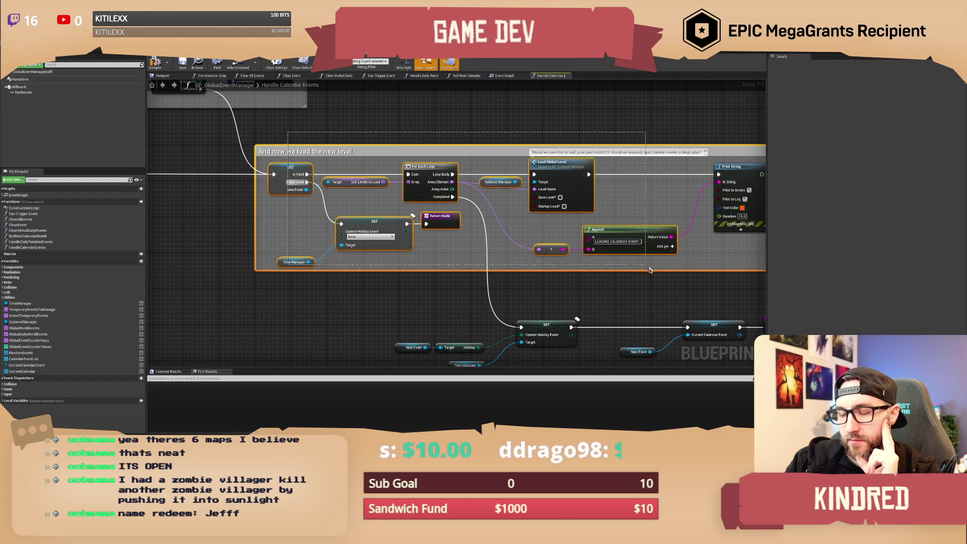
pyautogui.click(623, 296)
pyautogui.moveTo(335, 244); pyautogui.dragTo(497, 339)
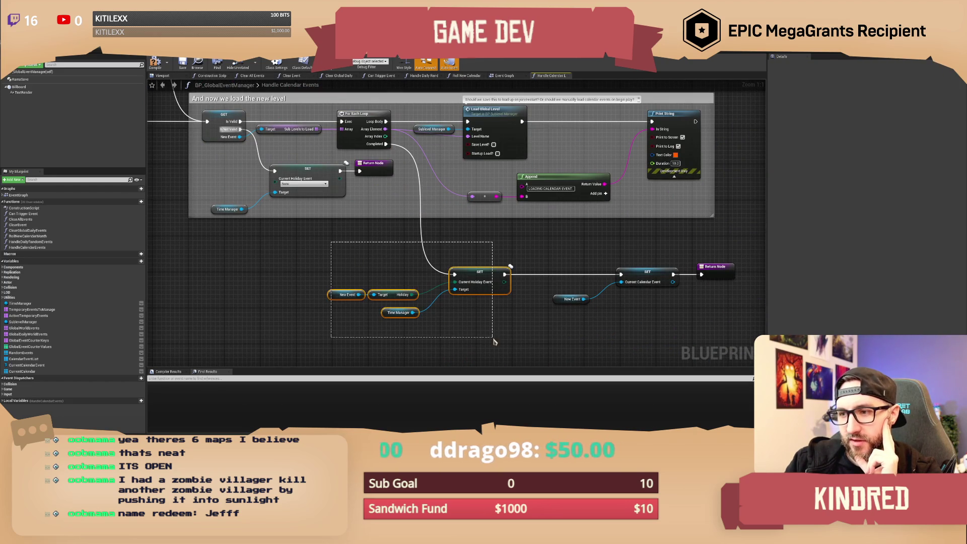
pyautogui.moveTo(313, 198)
pyautogui.mouseDown()
pyautogui.moveTo(330, 232)
pyautogui.moveTo(405, 246)
pyautogui.mouseUp()
pyautogui.moveTo(366, 165)
pyautogui.mouseDown()
pyautogui.moveTo(406, 171)
pyautogui.moveTo(277, 137)
pyautogui.mouseUp()
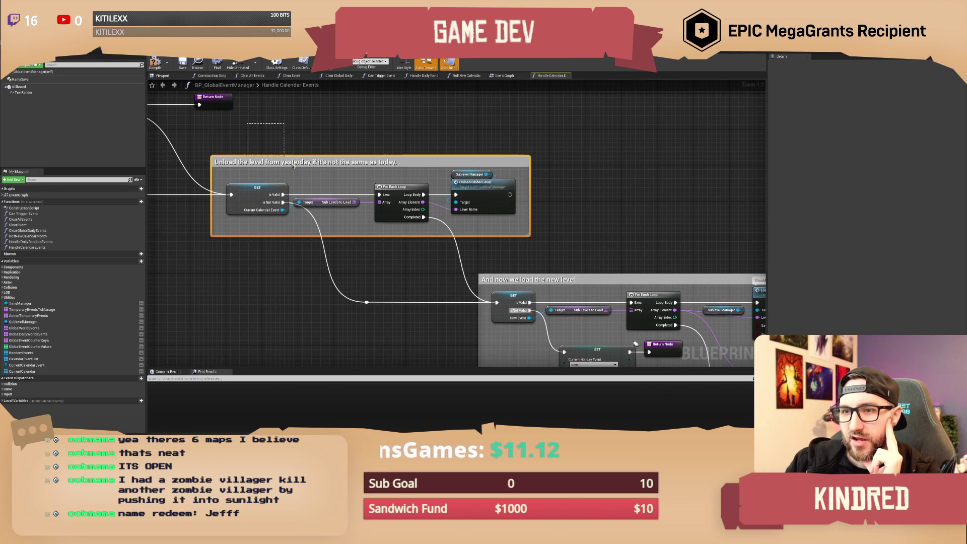
pyautogui.moveTo(576, 272); pyautogui.dragTo(432, 208)
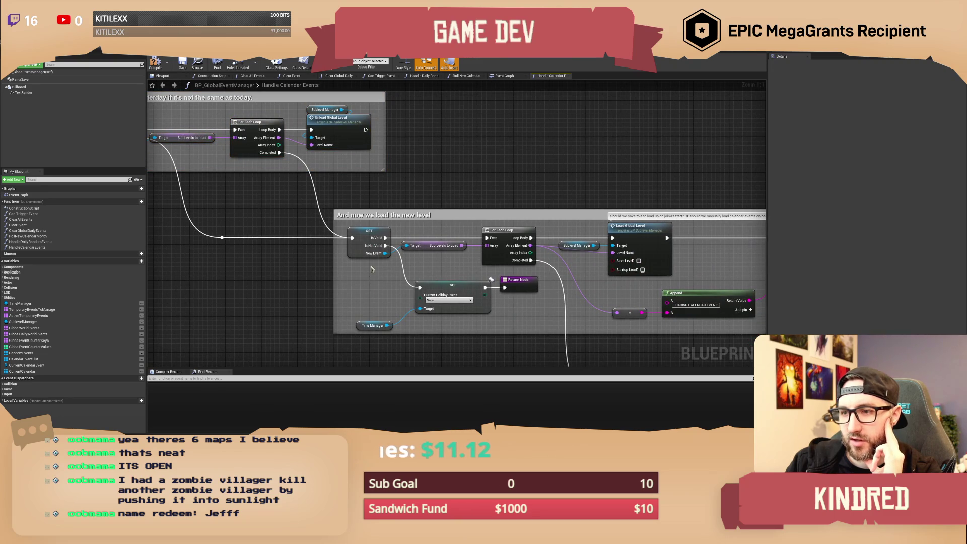
pyautogui.click(369, 250)
pyautogui.moveTo(371, 278); pyautogui.dragTo(276, 231)
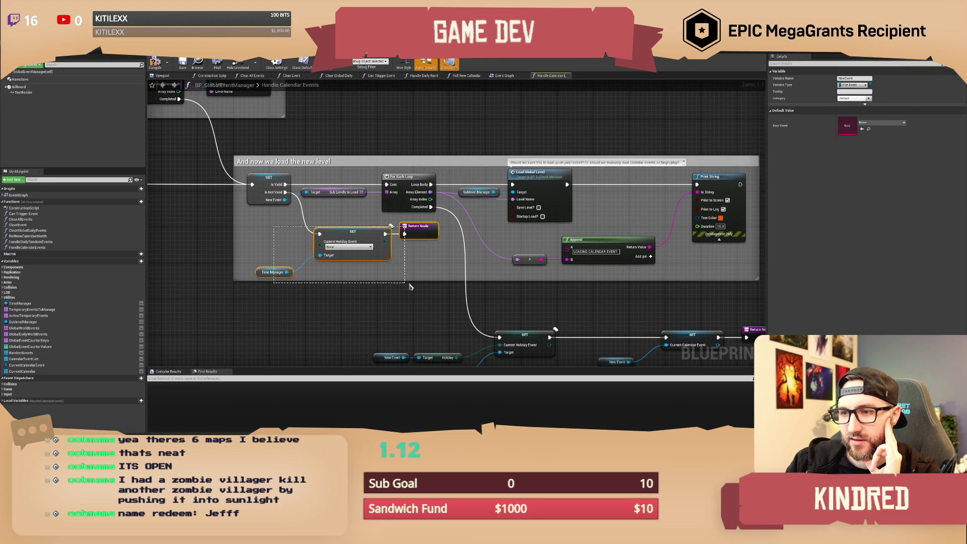
pyautogui.click(276, 230)
pyautogui.moveTo(434, 311); pyautogui.dragTo(361, 265)
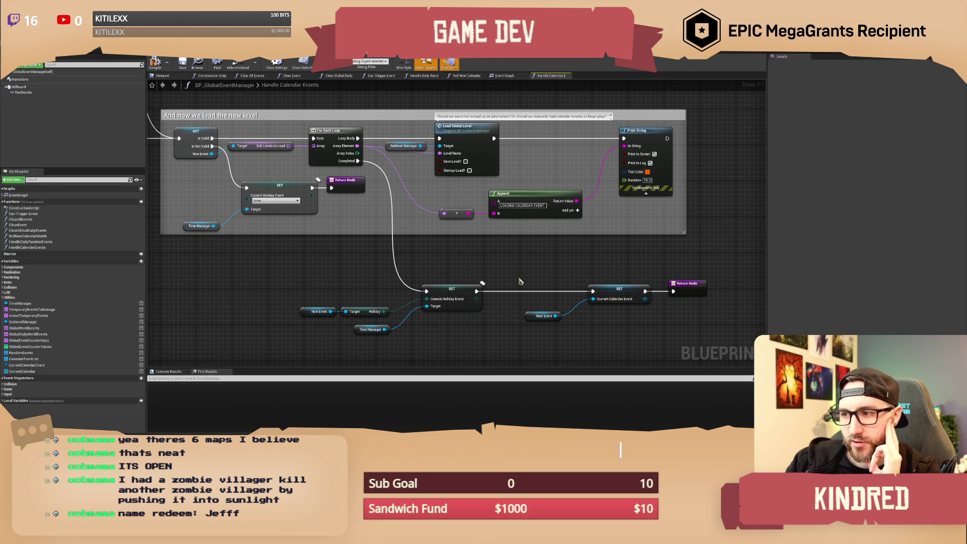
pyautogui.moveTo(522, 265); pyautogui.dragTo(516, 250)
# - Shift the holiday setter group right, then move the whole lower setter chain right and up
pyautogui.moveTo(322, 244)
pyautogui.mouseDown()
pyautogui.moveTo(447, 334)
pyautogui.moveTo(474, 327)
pyautogui.mouseUp()
pyautogui.moveTo(445, 263); pyautogui.dragTo(463, 264)
pyautogui.click(466, 252)
pyautogui.moveTo(367, 255)
pyautogui.mouseDown()
pyautogui.moveTo(237, 174)
pyautogui.moveTo(206, 177)
pyautogui.mouseUp()
pyautogui.moveTo(528, 255); pyautogui.dragTo(600, 325)
pyautogui.moveTo(332, 247); pyautogui.dragTo(677, 347)
pyautogui.moveTo(622, 281); pyautogui.dragTo(701, 268)
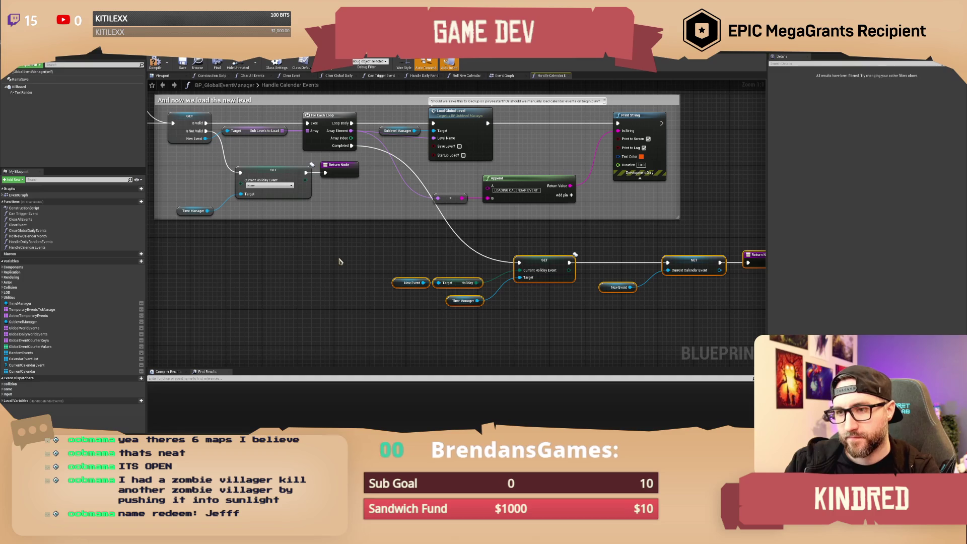
pyautogui.click(693, 342)
# - Duplicate the calendar setter and wire the copy between SET Current Holiday Event and the Return Node
pyautogui.moveTo(728, 323); pyautogui.dragTo(597, 252)
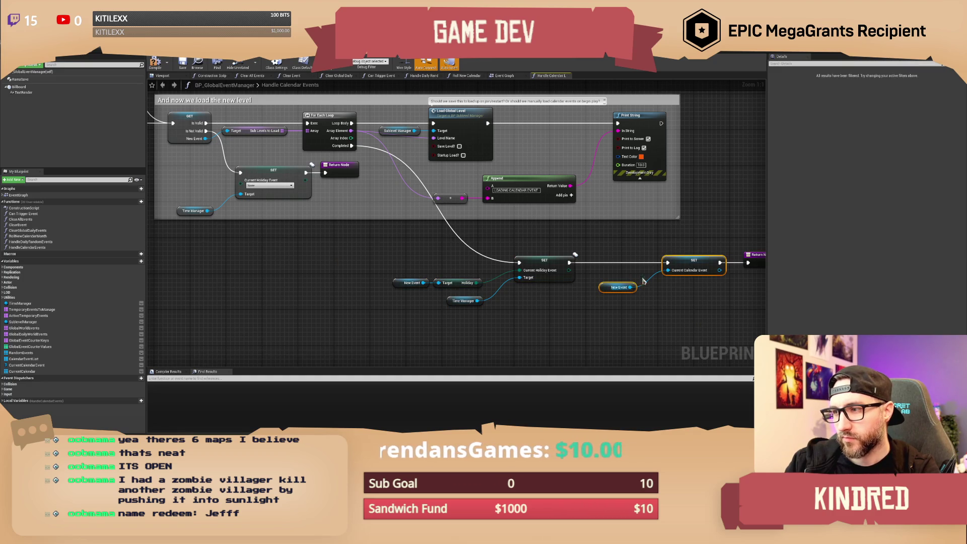
pyautogui.hotkey('ctrl', 'w')
pyautogui.moveTo(694, 256)
pyautogui.mouseDown()
pyautogui.moveTo(519, 262)
pyautogui.moveTo(341, 212)
pyautogui.mouseUp()
pyautogui.moveTo(349, 173); pyautogui.dragTo(412, 227)
pyautogui.moveTo(316, 226); pyautogui.dragTo(305, 173)
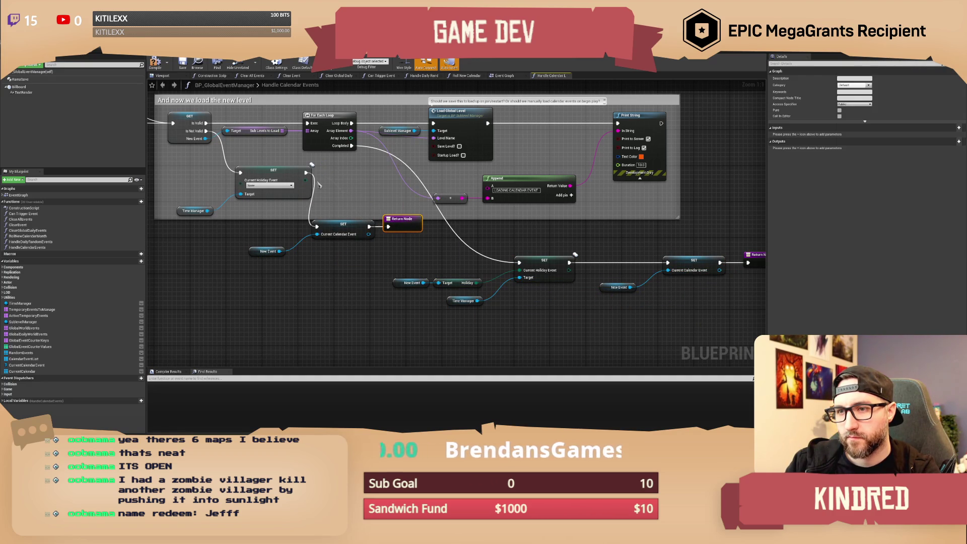
pyautogui.moveTo(369, 226); pyautogui.dragTo(388, 227)
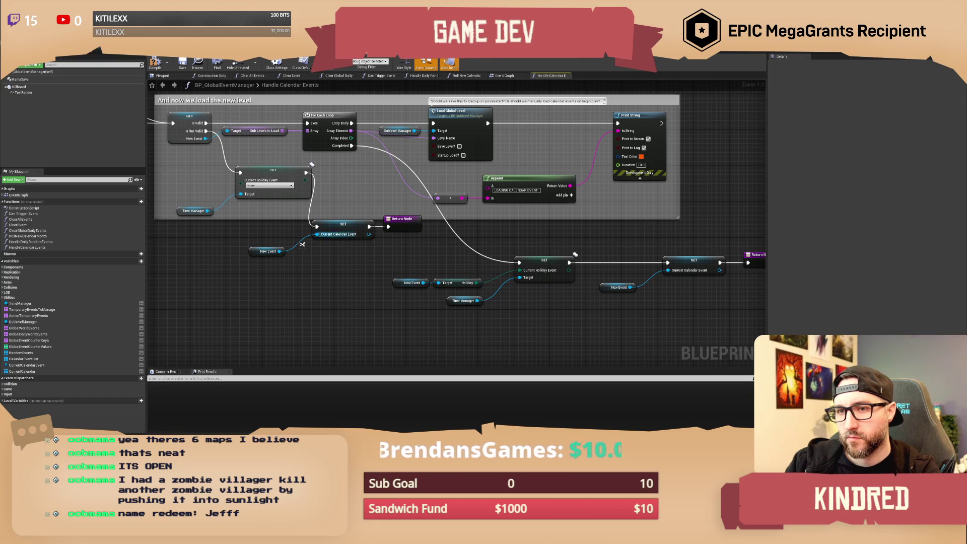
# - Delete the extra New Event getter and move the calendar setter and Return Node into the comment
pyautogui.moveTo(310, 265); pyautogui.dragTo(250, 245)
pyautogui.press('Delete')
pyautogui.moveTo(344, 266)
pyautogui.mouseDown()
pyautogui.moveTo(418, 229)
pyautogui.moveTo(471, 224)
pyautogui.mouseUp()
pyautogui.moveTo(387, 236)
pyautogui.mouseDown()
pyautogui.moveTo(393, 182)
pyautogui.moveTo(437, 227)
pyautogui.mouseUp()
# - Shift the remaining load-level nodes right, nudge Sub Levels to Load, and compile
pyautogui.scroll(-1, 443, 216)
pyautogui.moveTo(283, 146); pyautogui.dragTo(389, 146)
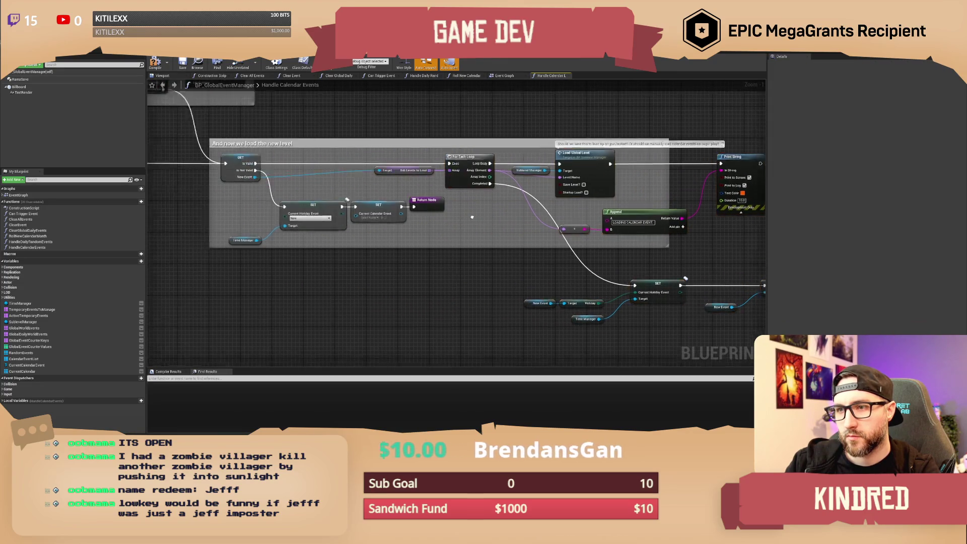
pyautogui.click(461, 183)
pyautogui.moveTo(462, 183); pyautogui.dragTo(454, 183)
pyautogui.click(460, 230)
pyautogui.moveTo(459, 230); pyautogui.dragTo(494, 250)
pyautogui.scroll(2, 494, 249)
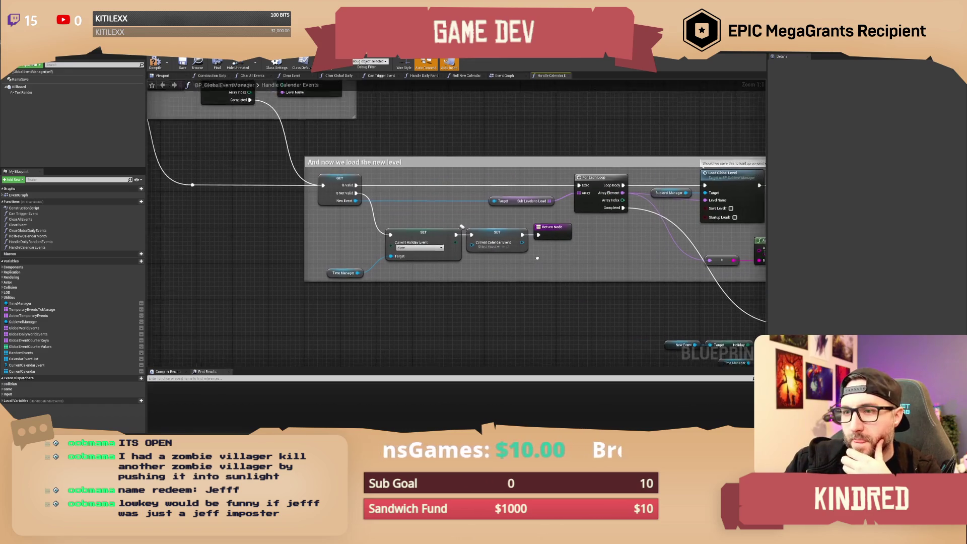
pyautogui.click(184, 66)
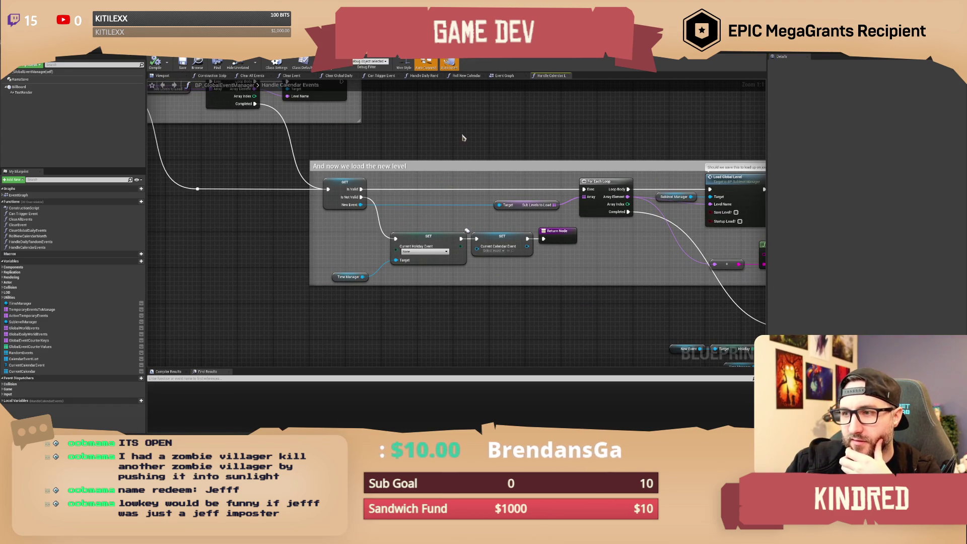
# - Look over the finished new-level comment, then return to the level editor's File menu
pyautogui.scroll(-1, 512, 139)
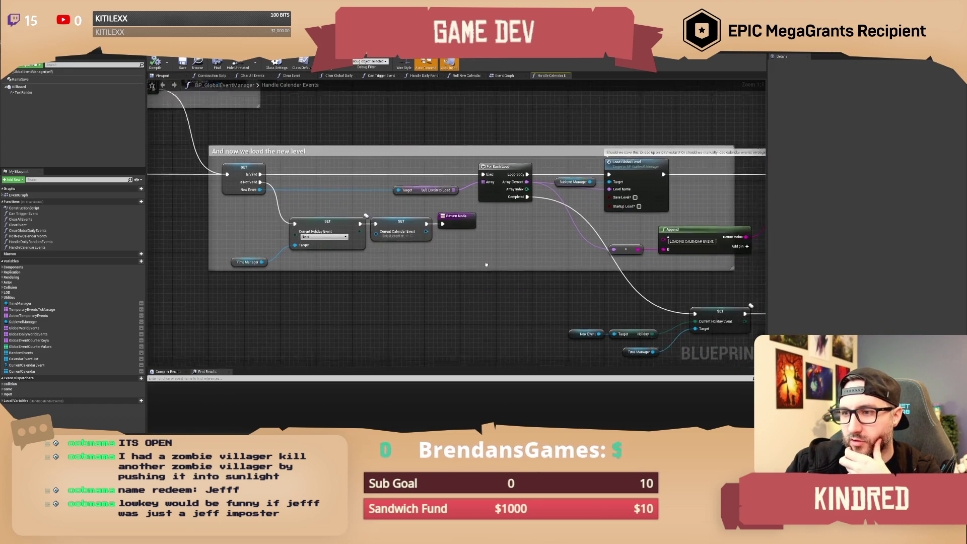
pyautogui.moveTo(446, 237); pyautogui.dragTo(398, 231)
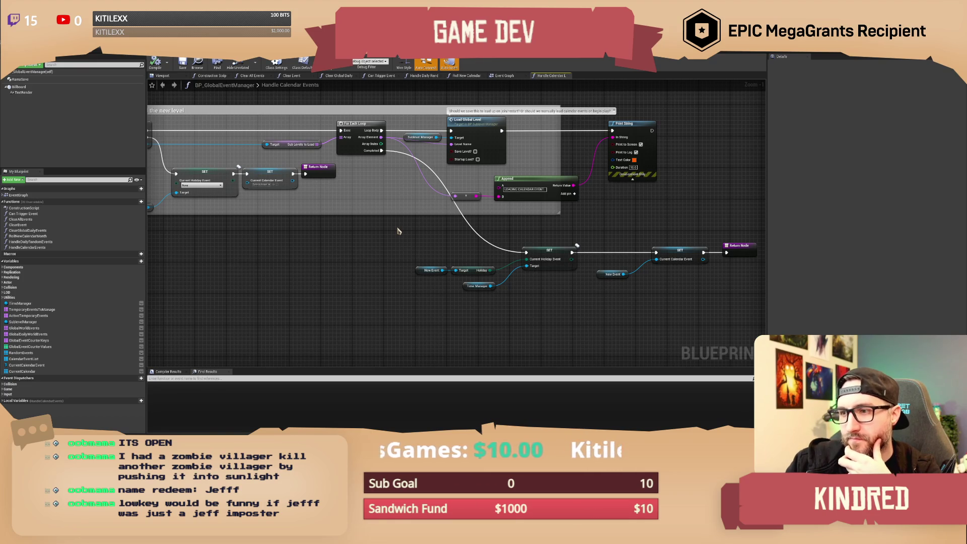
pyautogui.moveTo(398, 231)
pyautogui.mouseDown()
pyautogui.moveTo(298, 255)
pyautogui.moveTo(488, 303)
pyautogui.moveTo(631, 301)
pyautogui.mouseUp()
pyautogui.scroll(-1, 487, 303)
pyautogui.moveTo(230, 219); pyautogui.dragTo(297, 251)
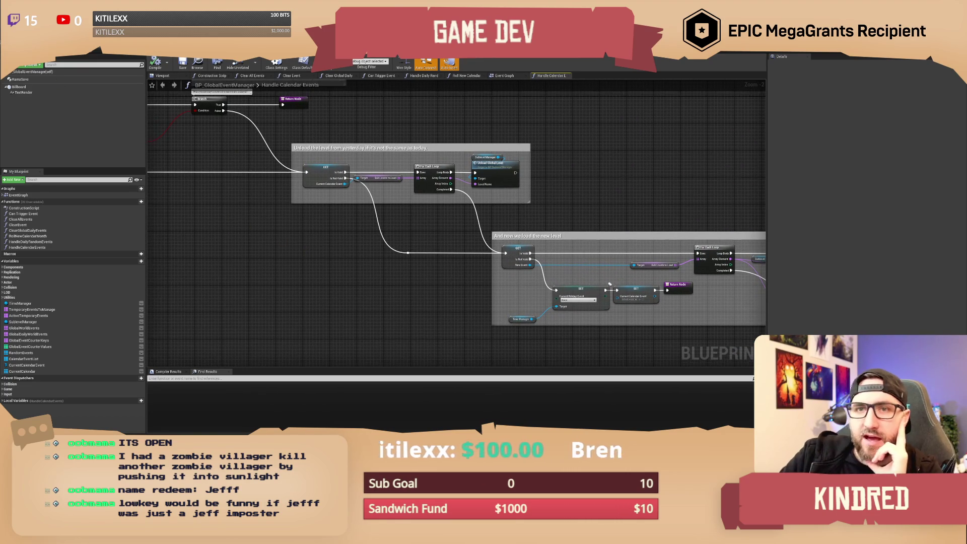
pyautogui.hotkey('alt', 'Tab')
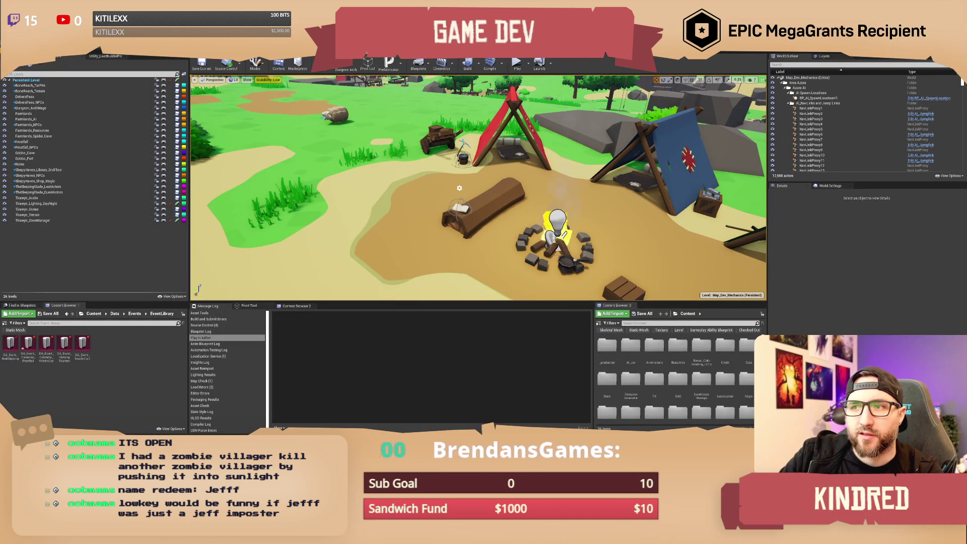
pyautogui.click(12, 52)
# - Save Map_Dev_Mechanics through Recent Levels, then load NPCDevMap from Recent Levels
pyautogui.moveTo(30, 202)
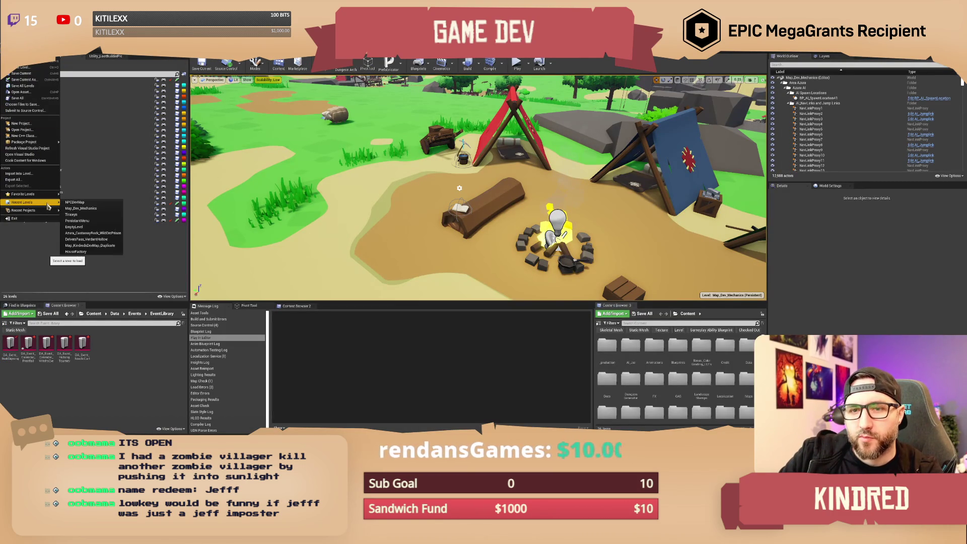
pyautogui.click(102, 208)
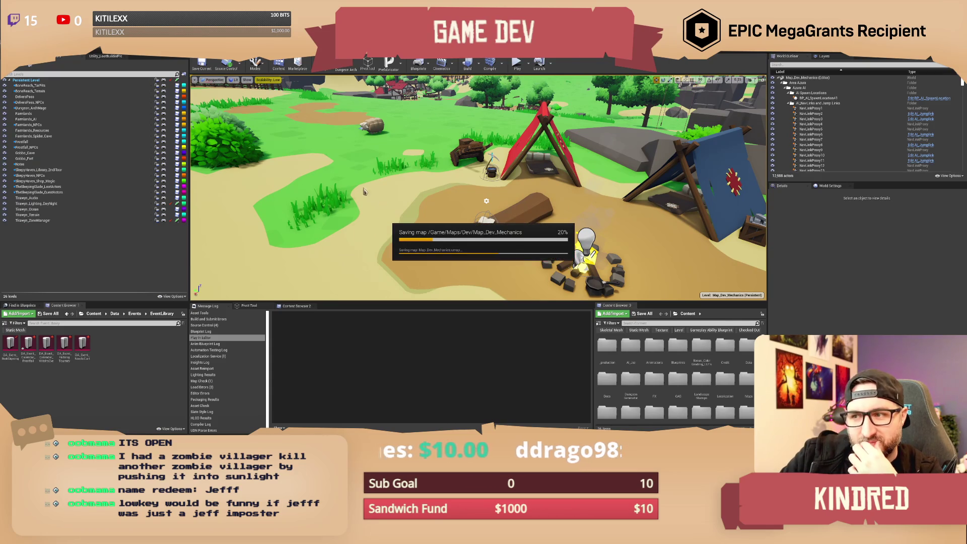
pyautogui.click(10, 48)
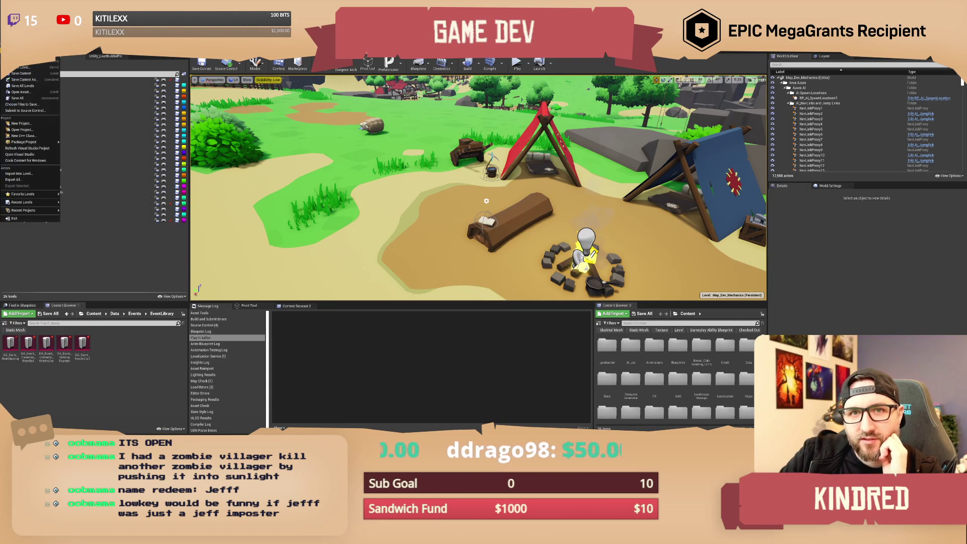
pyautogui.moveTo(31, 142)
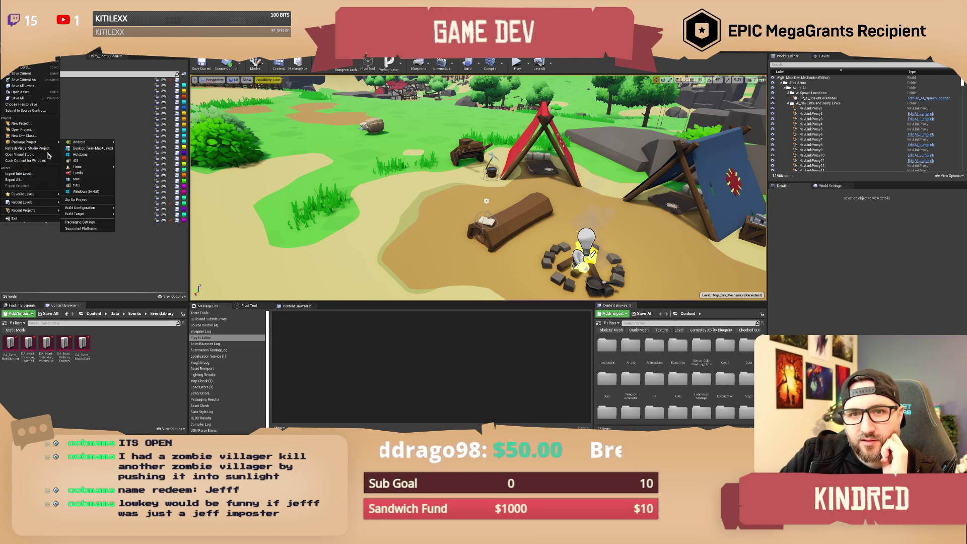
pyautogui.moveTo(45, 202)
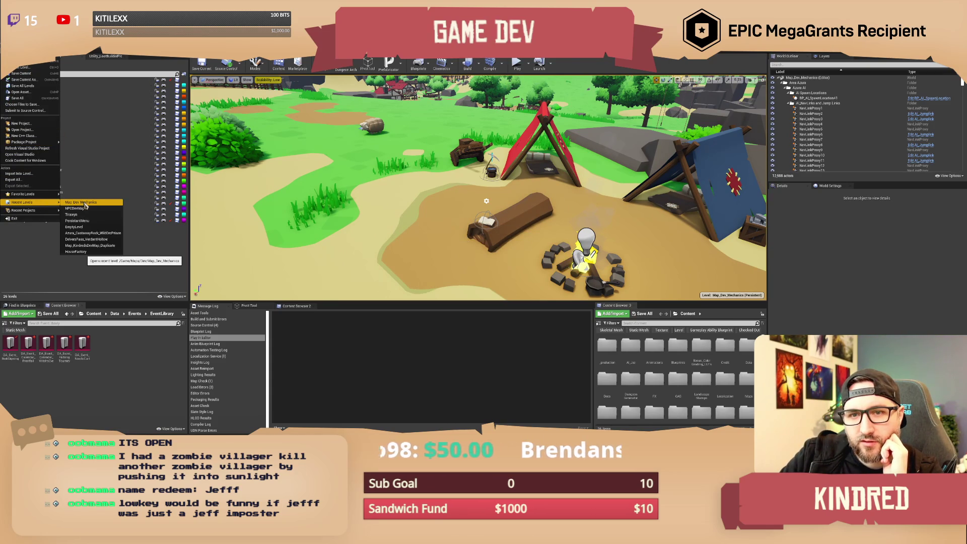
pyautogui.click(81, 208)
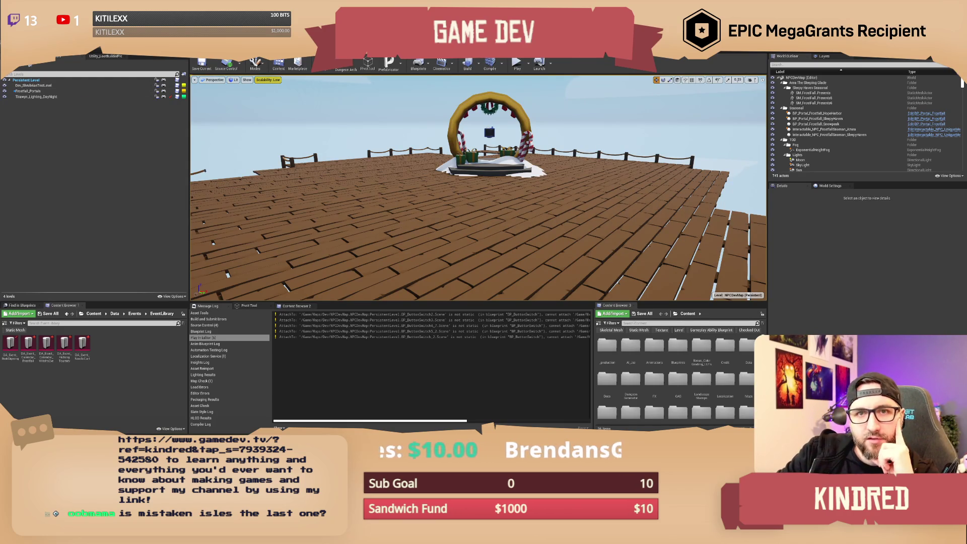
# - Search the Content Browser for 'frowyn terrain' and drag Tirawyn_Terrain into the Levels panel
pyautogui.moveTo(624, 193)
pyautogui.mouseDown()
pyautogui.moveTo(622, 151)
pyautogui.moveTo(623, 201)
pyautogui.moveTo(626, 168)
pyautogui.mouseUp()
pyautogui.click(639, 323)
pyautogui.write('fro')
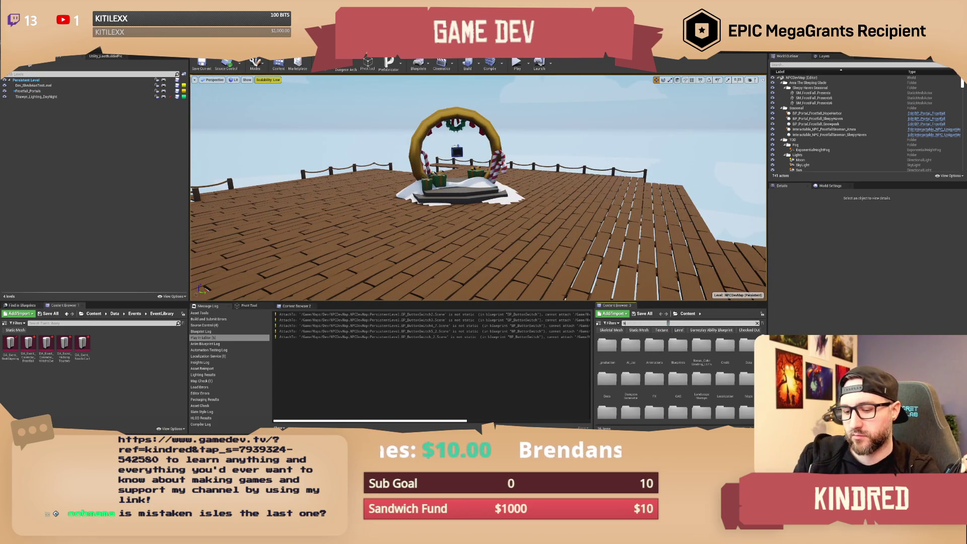
pyautogui.write('wyn terrain')
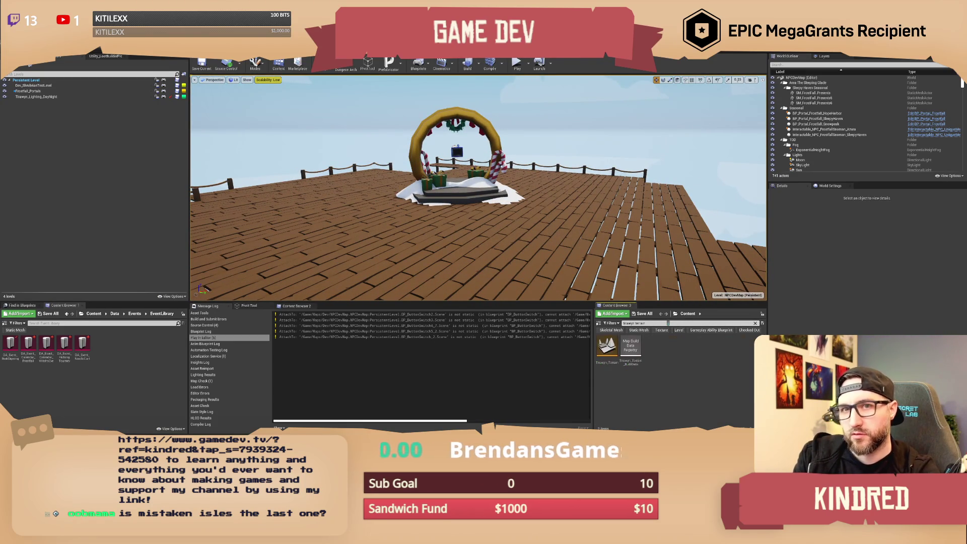
pyautogui.click(612, 366)
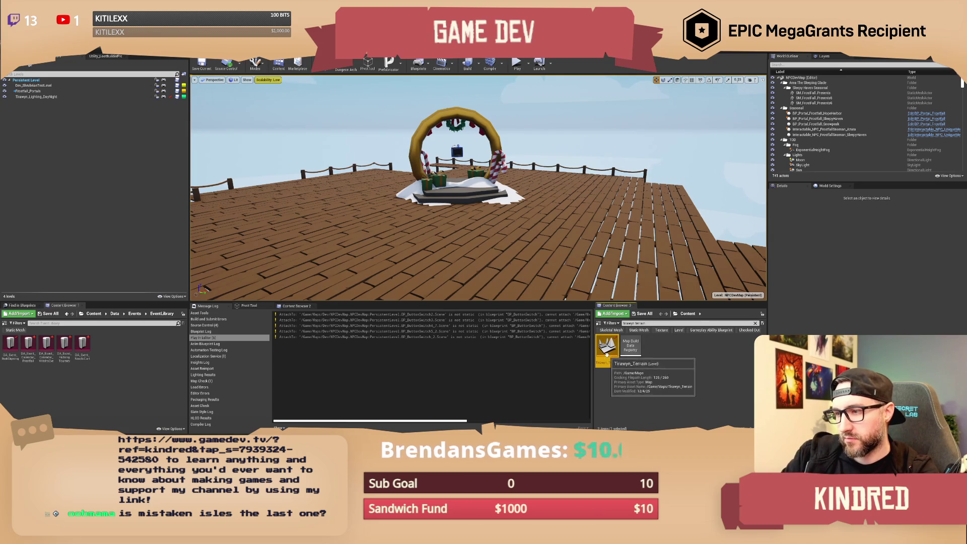
pyautogui.doubleClick(612, 366)
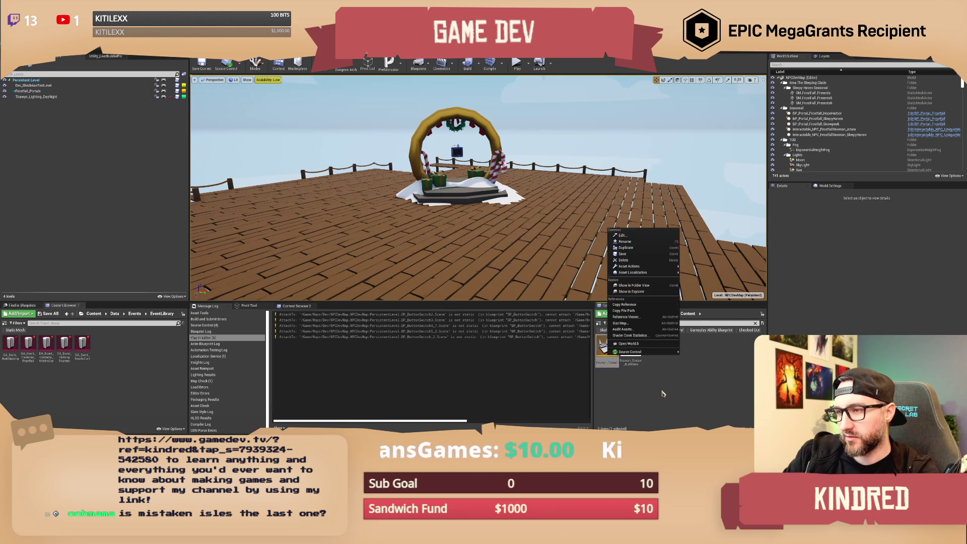
pyautogui.moveTo(607, 347)
pyautogui.mouseDown()
pyautogui.moveTo(214, 237)
pyautogui.moveTo(104, 183)
pyautogui.mouseUp()
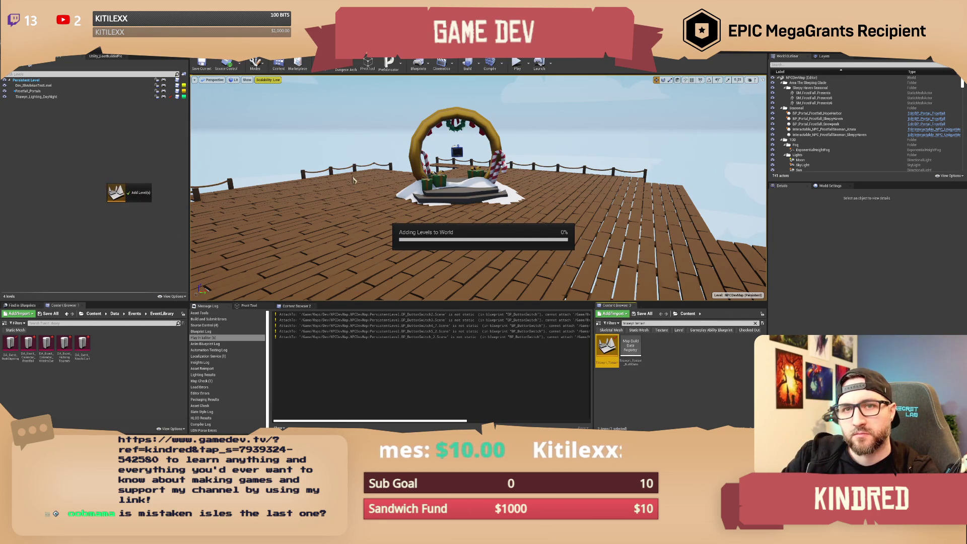
# - Zoom and orbit the viewport to inspect the loaded Tirawyn_Terrain island and surrounding ocean
pyautogui.scroll(-10, 352, 180)
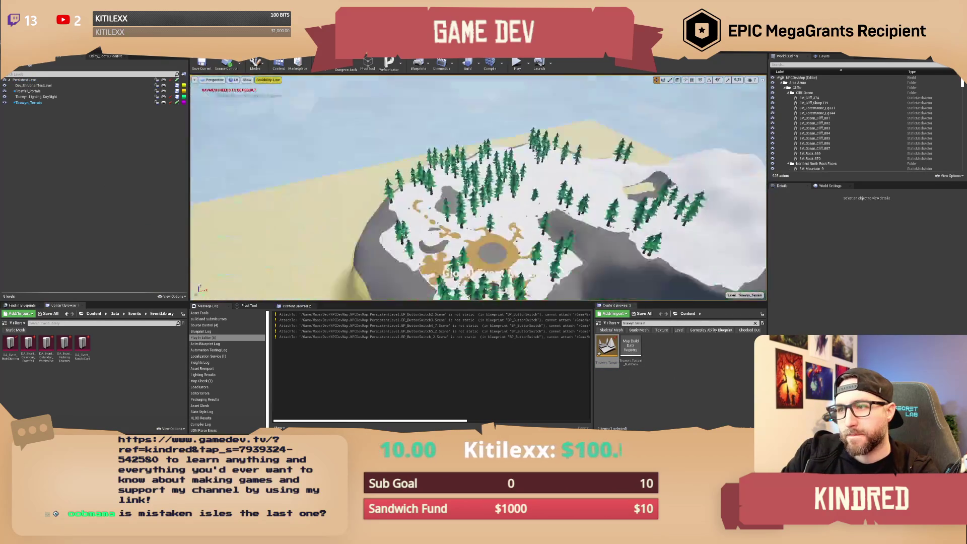
pyautogui.scroll(-5, 479, 188)
pyautogui.scroll(8, 478, 187)
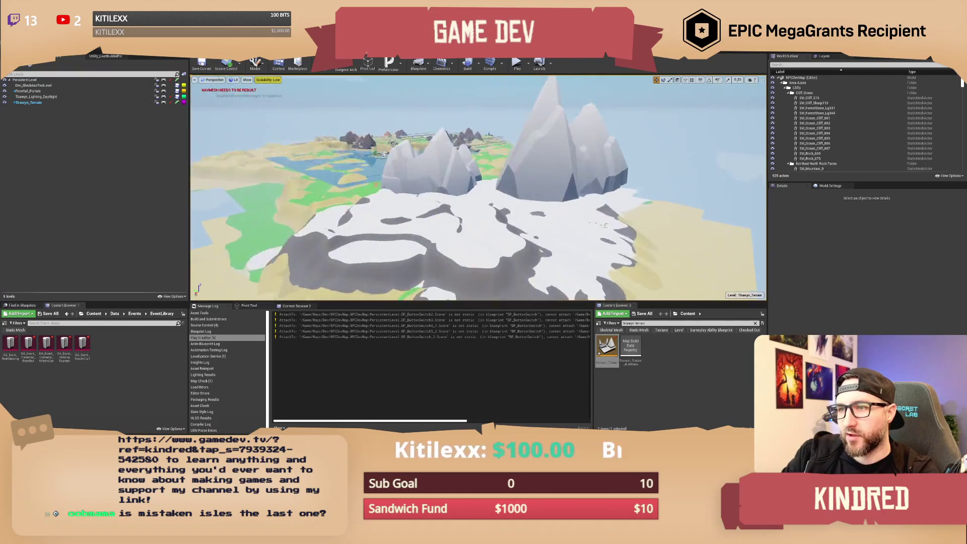
pyautogui.scroll(-6, 478, 188)
pyautogui.scroll(5, 479, 188)
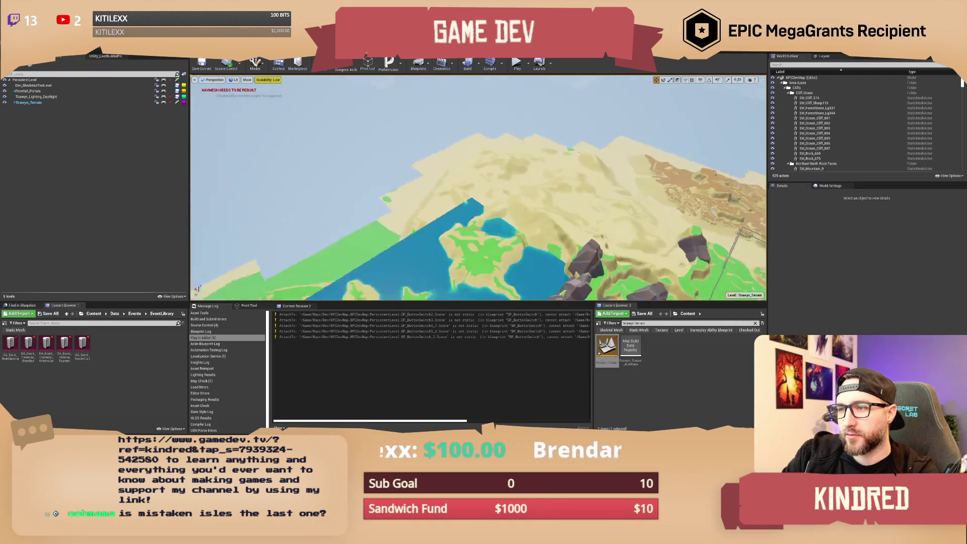
pyautogui.scroll(-8, 478, 187)
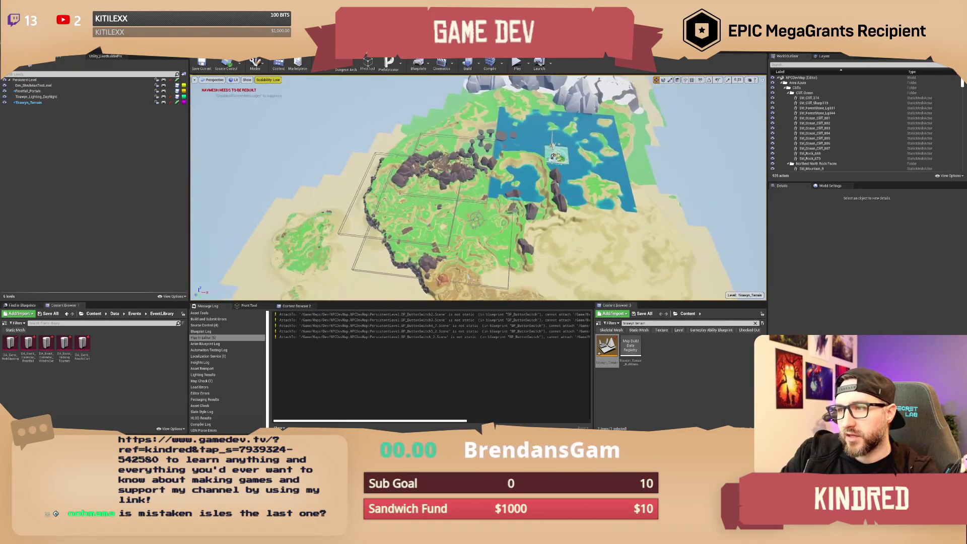
pyautogui.scroll(3, 479, 188)
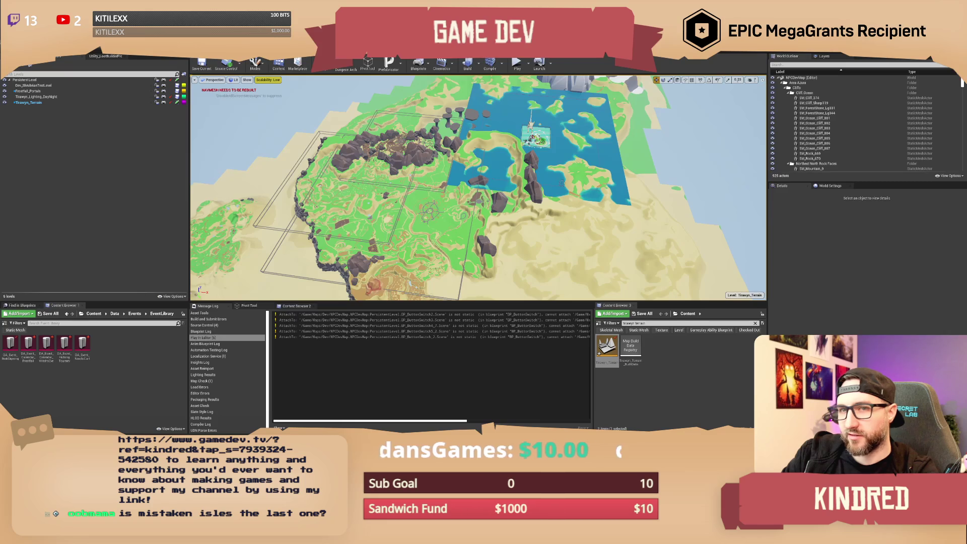
pyautogui.scroll(-2, 478, 187)
pyautogui.scroll(2, 478, 188)
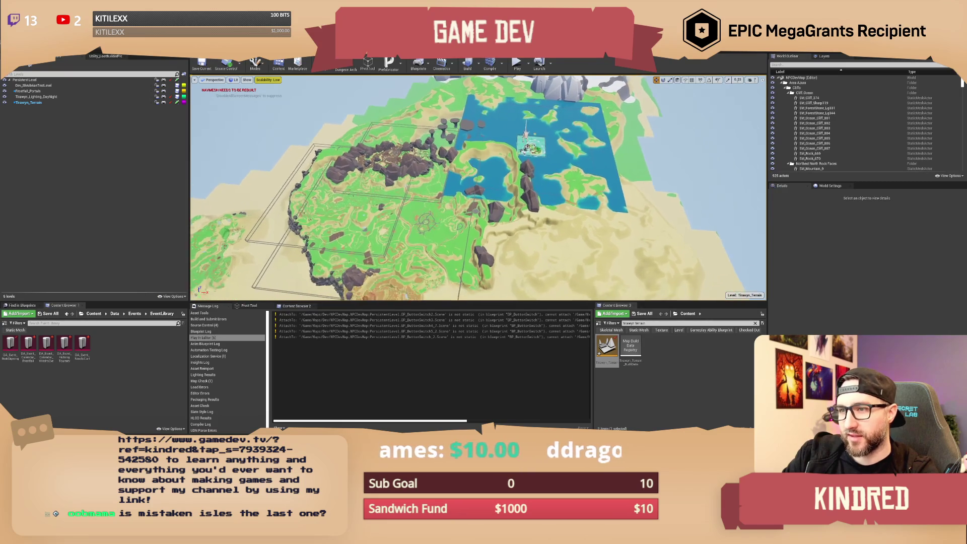
pyautogui.scroll(3, 478, 188)
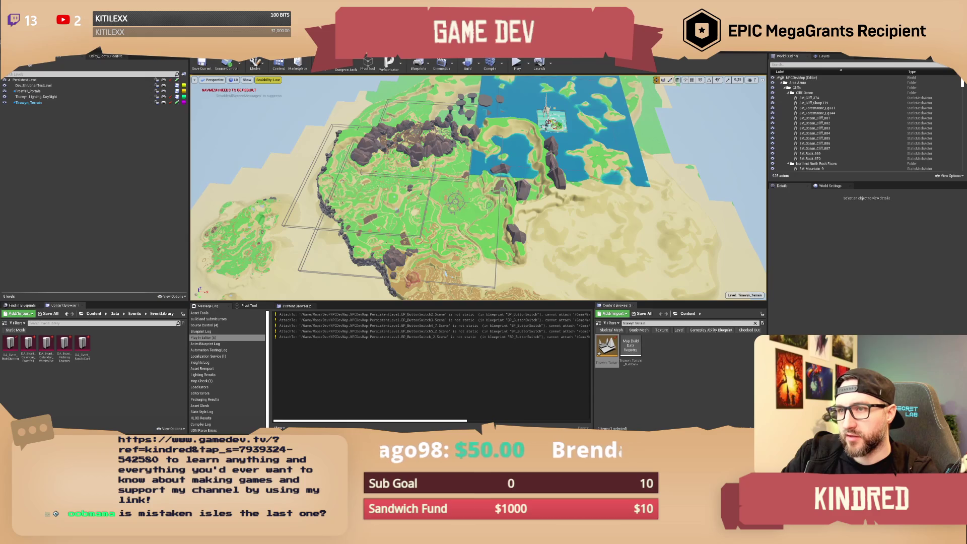
pyautogui.scroll(3, 479, 187)
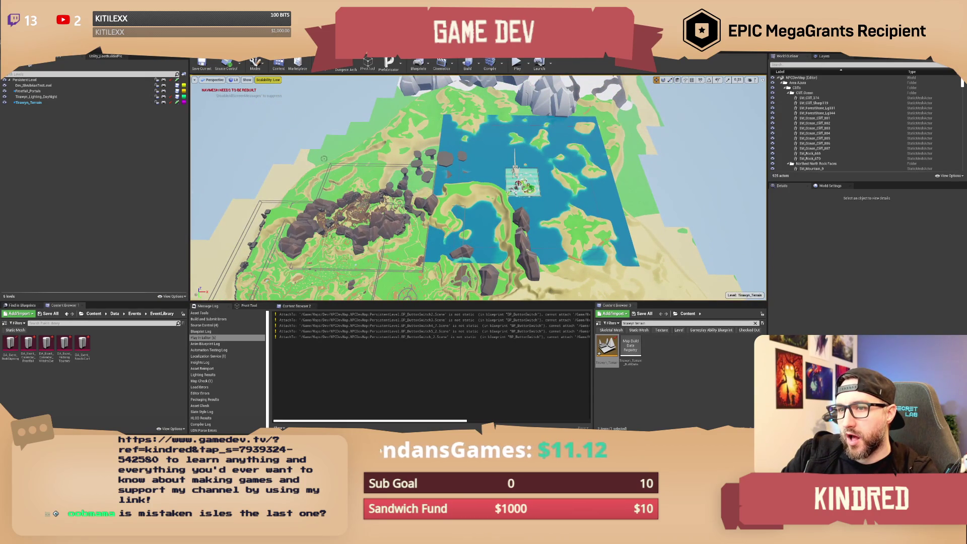
pyautogui.moveTo(324, 161)
pyautogui.mouseDown()
pyautogui.moveTo(302, 181)
pyautogui.moveTo(438, 201)
pyautogui.mouseUp()
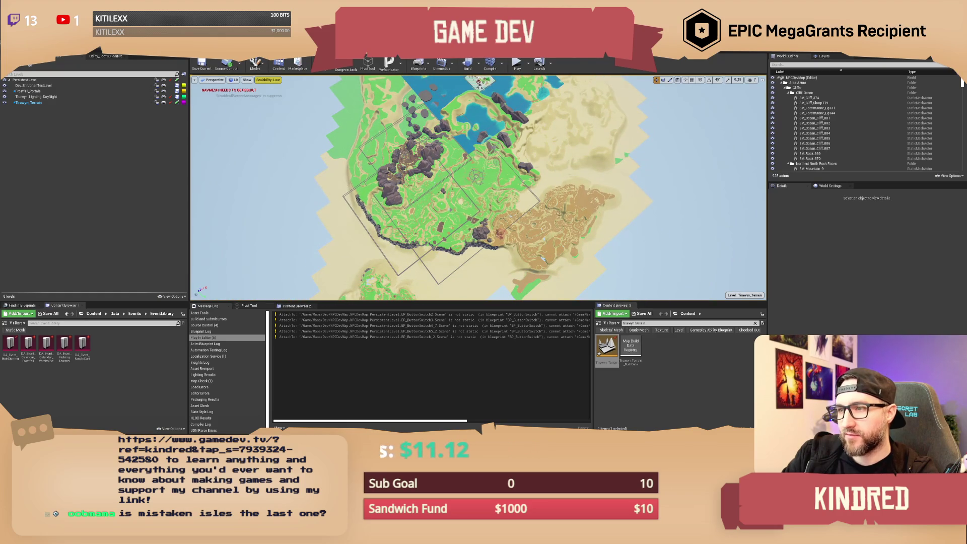
pyautogui.moveTo(465, 168); pyautogui.dragTo(465, 131)
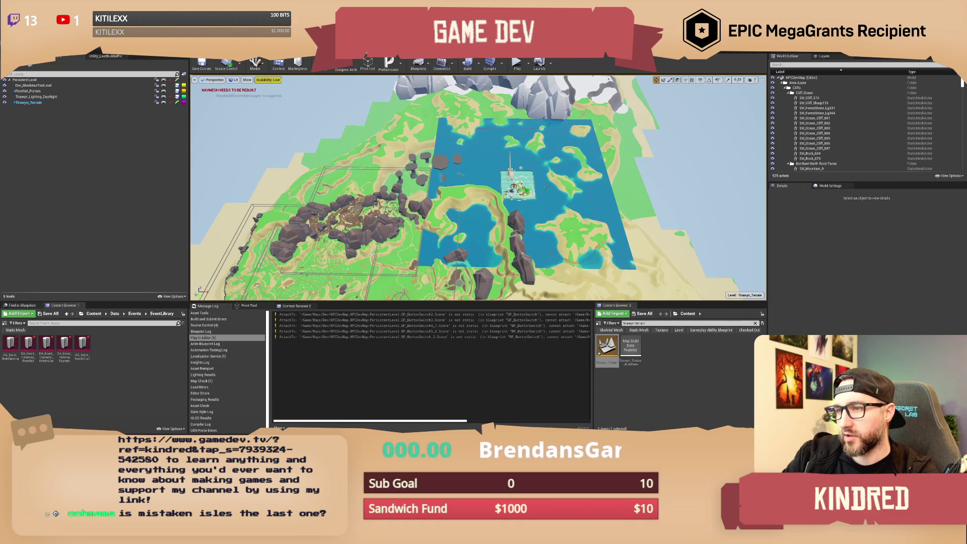
pyautogui.scroll(3, 479, 188)
pyautogui.moveTo(478, 187); pyautogui.dragTo(524, 190)
pyautogui.scroll(2, 479, 188)
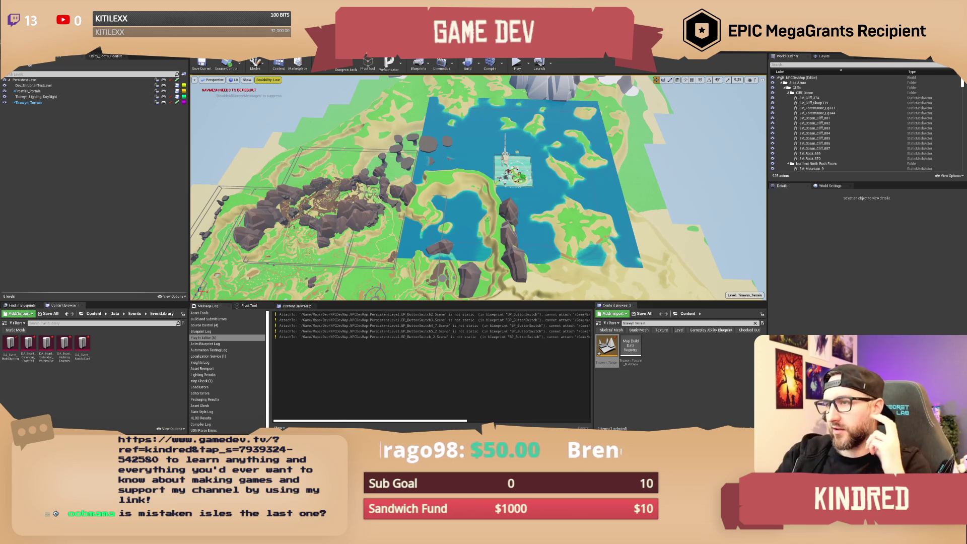
pyautogui.moveTo(471, 243)
pyautogui.mouseDown()
pyautogui.moveTo(470, 267)
pyautogui.moveTo(471, 247)
pyautogui.mouseUp()
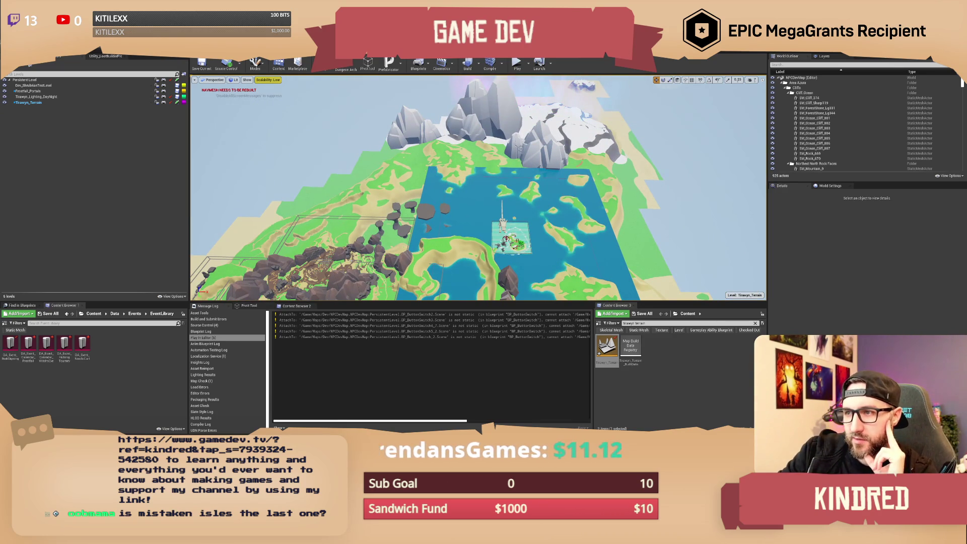
pyautogui.moveTo(527, 121)
pyautogui.mouseDown()
pyautogui.moveTo(526, 104)
pyautogui.moveTo(527, 136)
pyautogui.moveTo(506, 131)
pyautogui.moveTo(609, 114)
pyautogui.mouseUp()
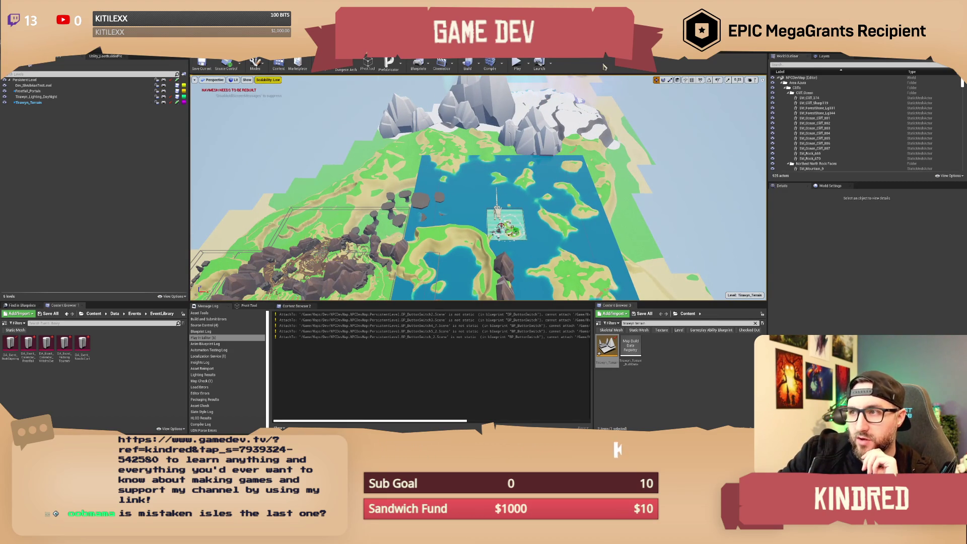
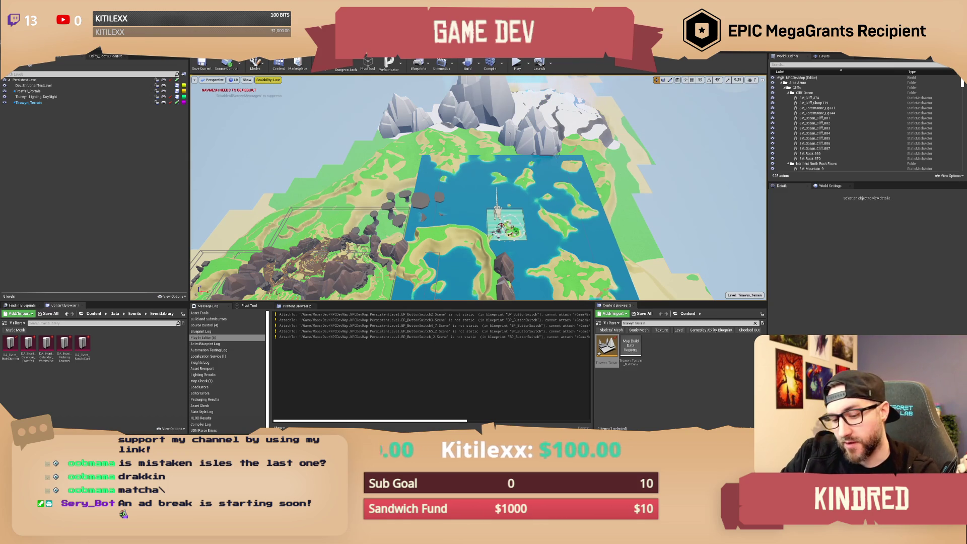
# - Delete the Tirawyn_Terrain level in the Levels panel and confirm its removal
pyautogui.scroll(5, 478, 188)
pyautogui.press('Up')
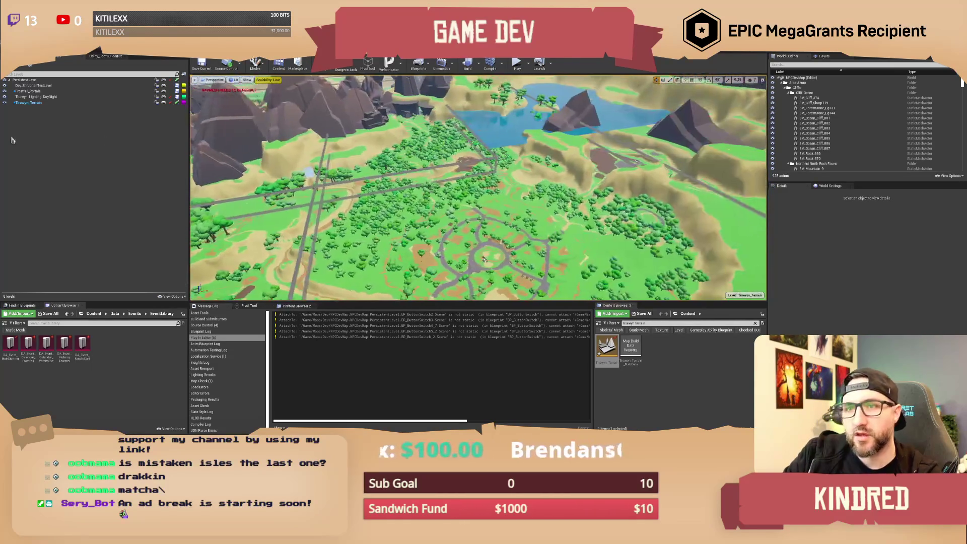
pyautogui.click(35, 96)
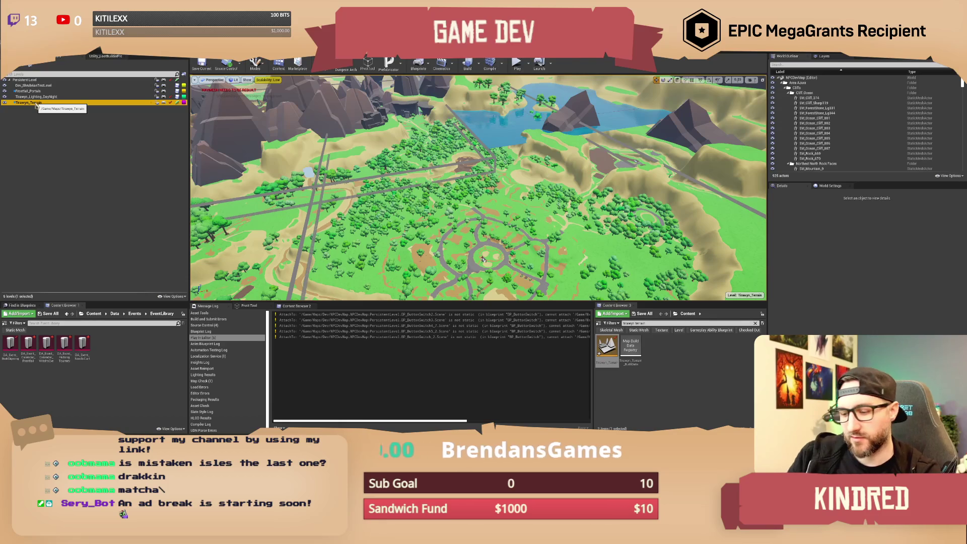
pyautogui.press('Delete')
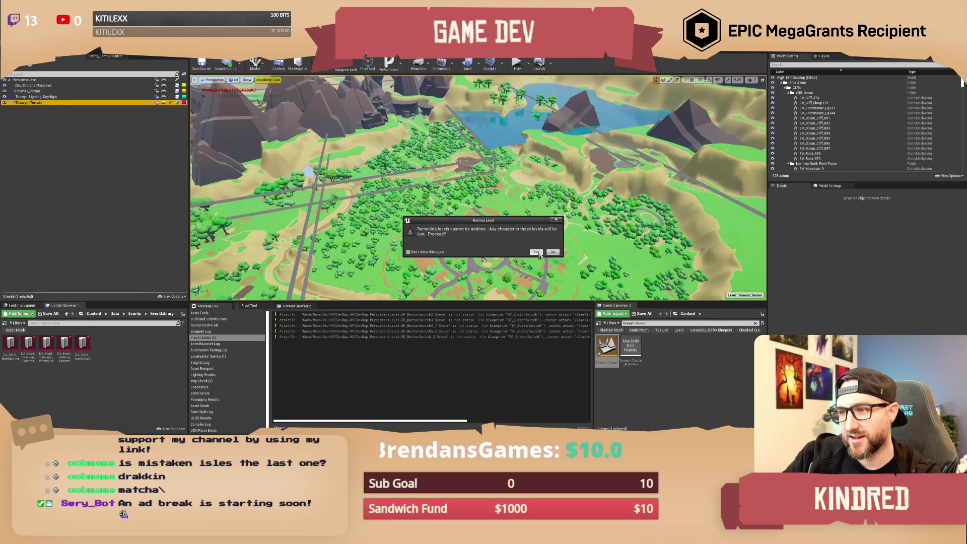
pyautogui.click(537, 251)
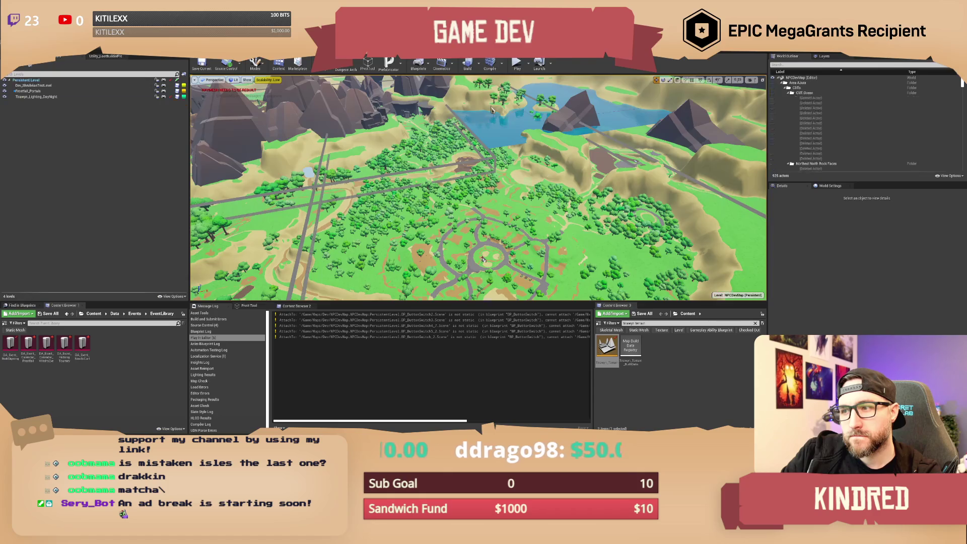
# - After glancing at BP_SublevelManager, filter the World Outliner by 'global' and focus the global event manager
pyautogui.hotkey('alt', 'Tab')
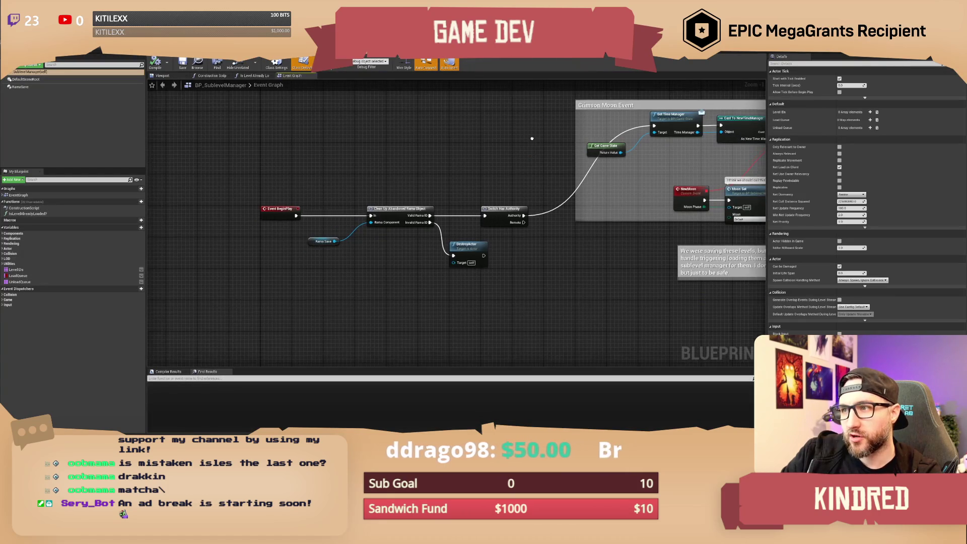
pyautogui.hotkey('alt', 'Tab')
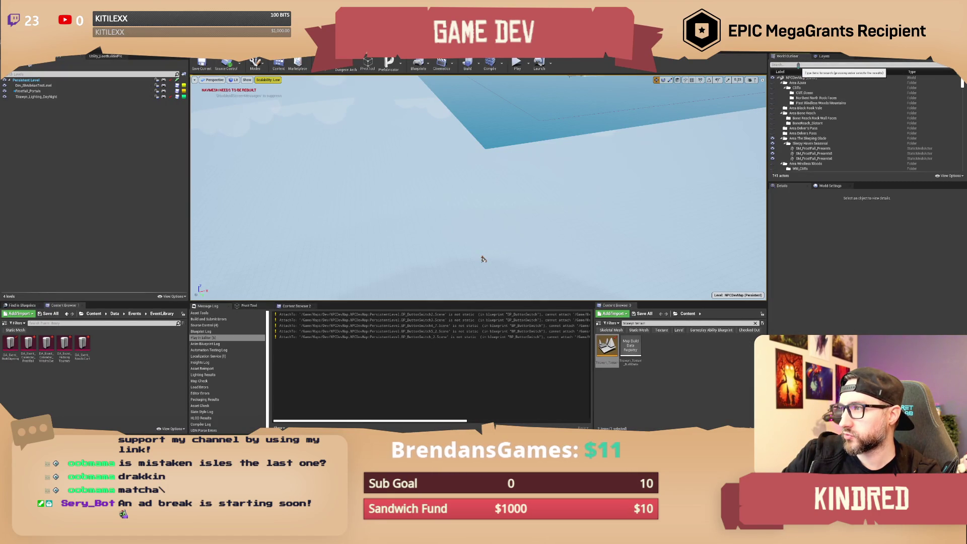
pyautogui.scroll(-10, 820, 141)
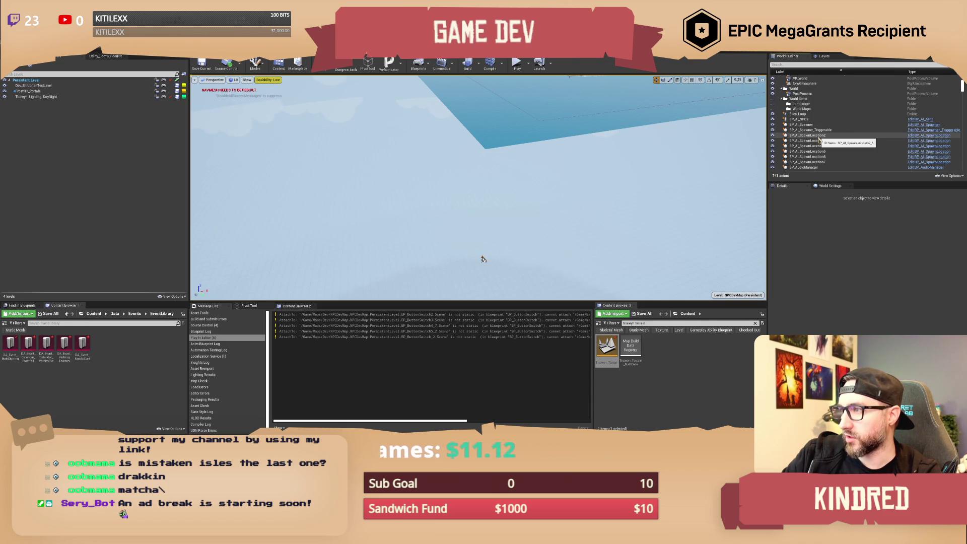
pyautogui.write('global')
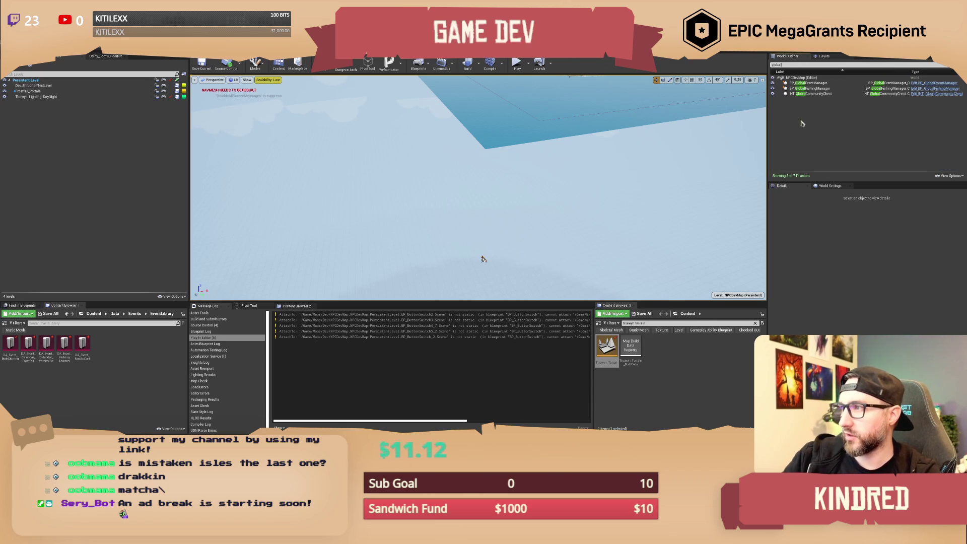
pyautogui.doubleClick(808, 82)
# - Swing the camera to a new angle over the Christmas-arch dock
pyautogui.moveTo(635, 188)
pyautogui.mouseDown()
pyautogui.moveTo(637, 163)
pyautogui.moveTo(638, 201)
pyautogui.moveTo(638, 151)
pyautogui.mouseUp()
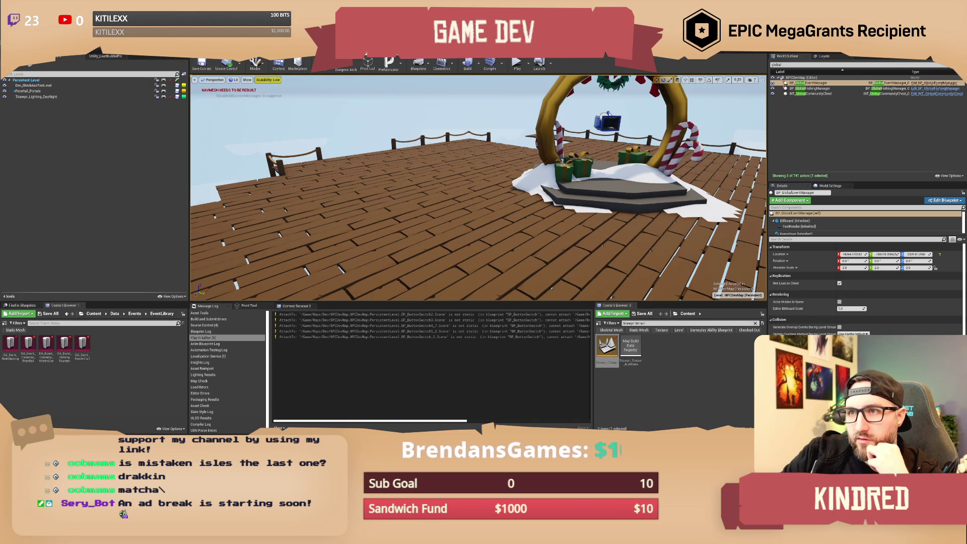
pyautogui.hotkey('alt', 'Tab')
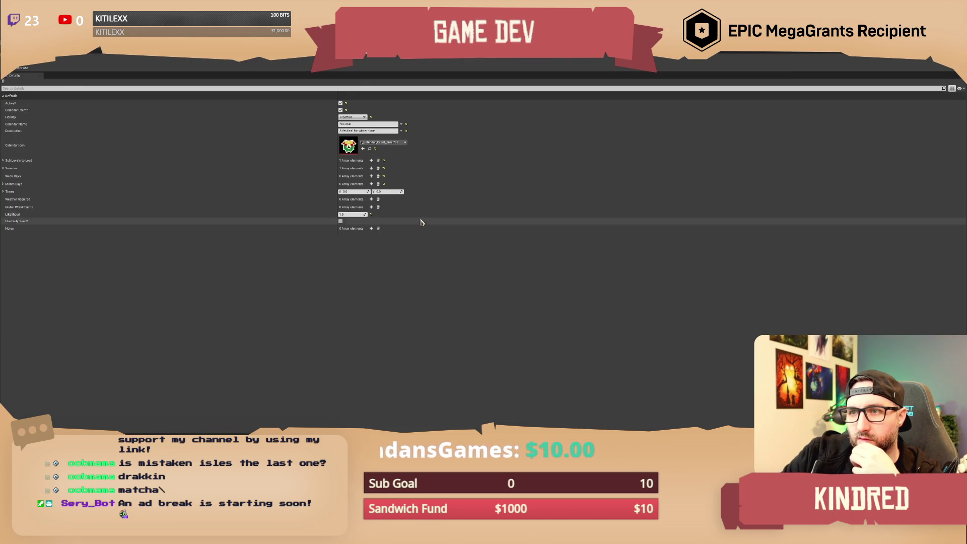
# - Expand Sub Levels to Load, then limit the Content Browser to Level assets
pyautogui.click(4, 161)
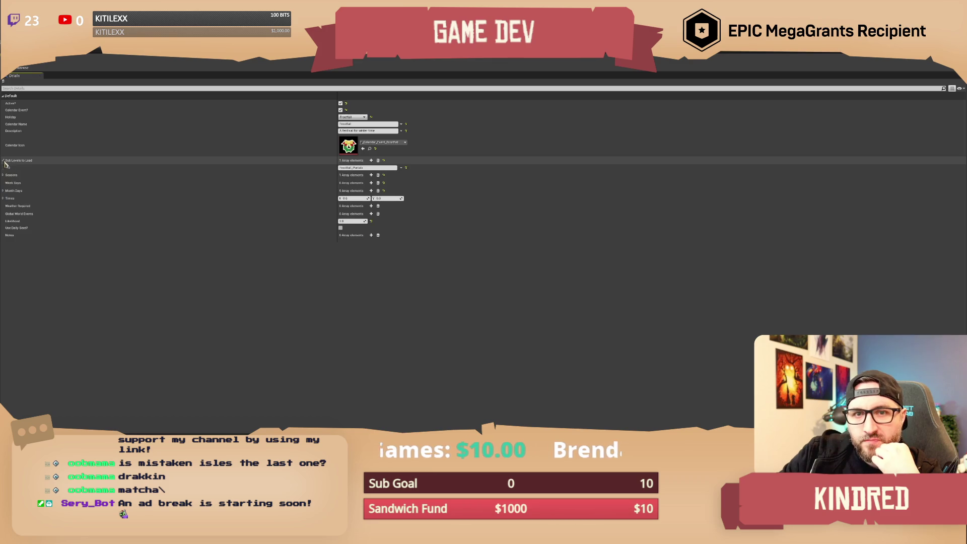
pyautogui.hotkey('alt', 'Tab')
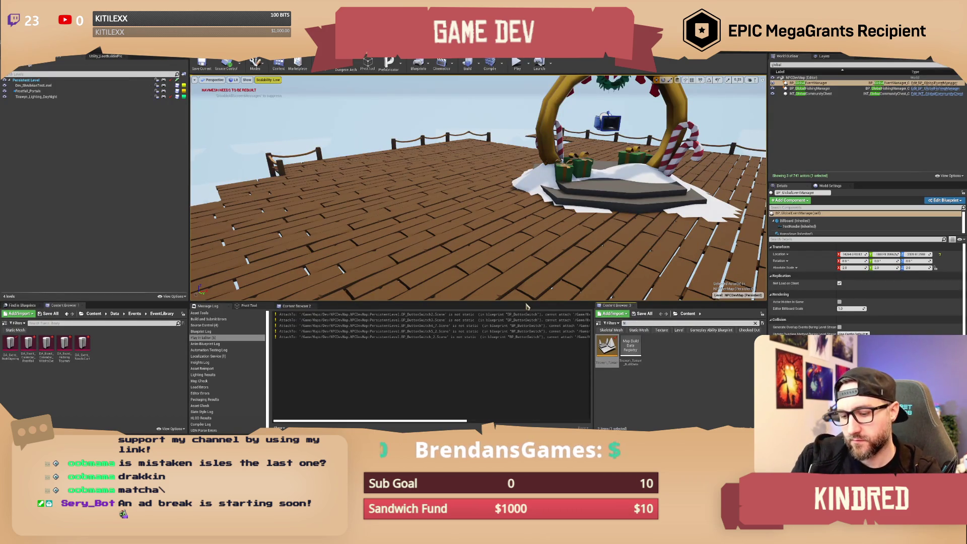
pyautogui.write('ost')
pyautogui.write('ostf')
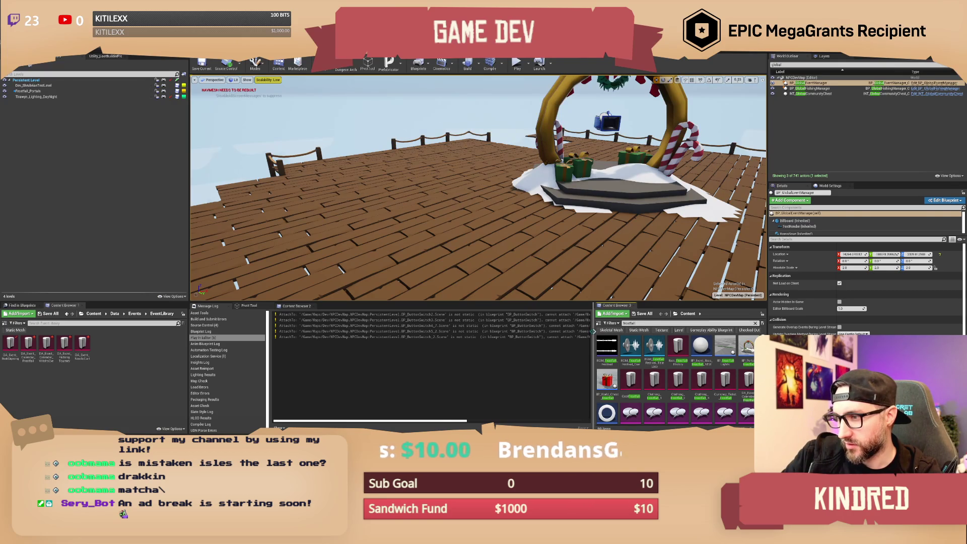
pyautogui.moveTo(593, 330); pyautogui.dragTo(512, 331)
pyautogui.click(525, 323)
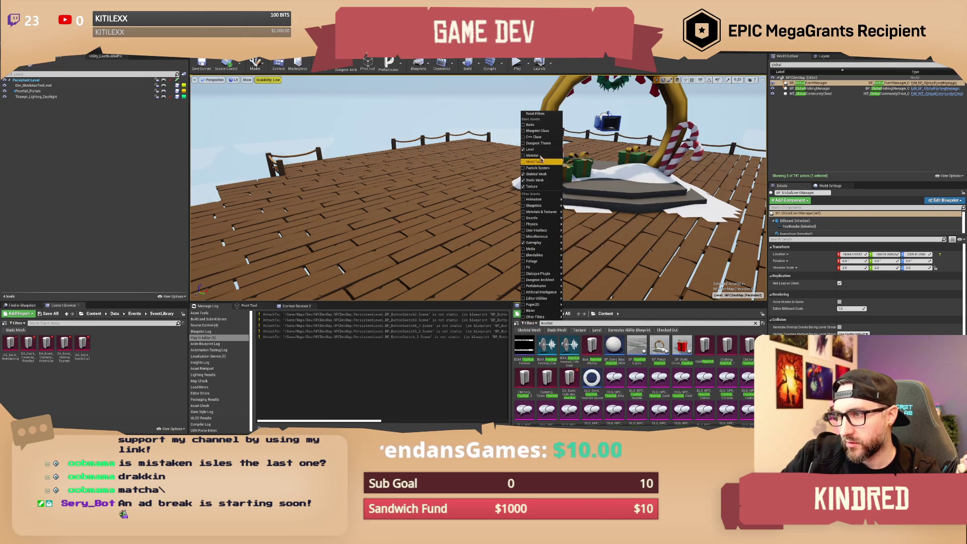
pyautogui.click(597, 331)
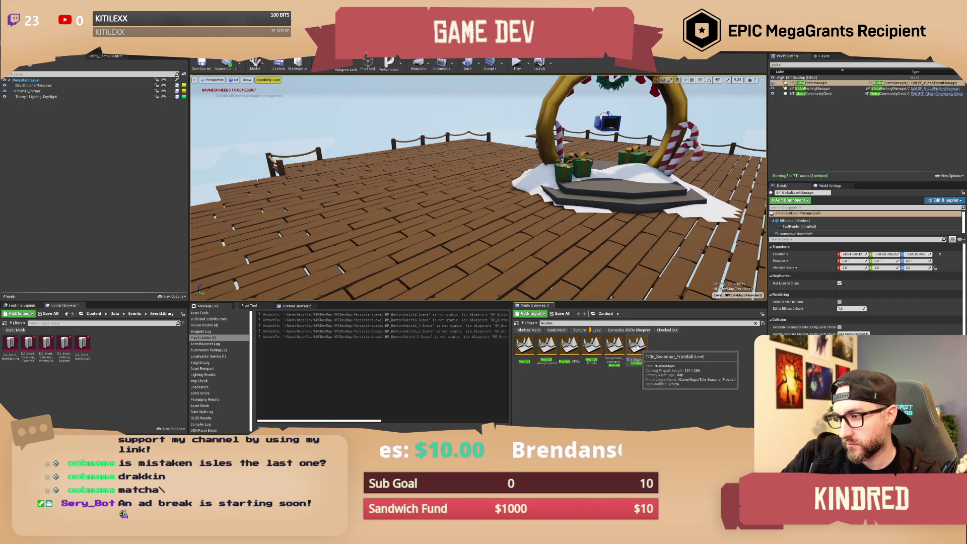
# - Select the SleepyHaven_Seasonal_Frostfall level and add entries to Sub Levels to Load
pyautogui.click(613, 352)
pyautogui.click(613, 358)
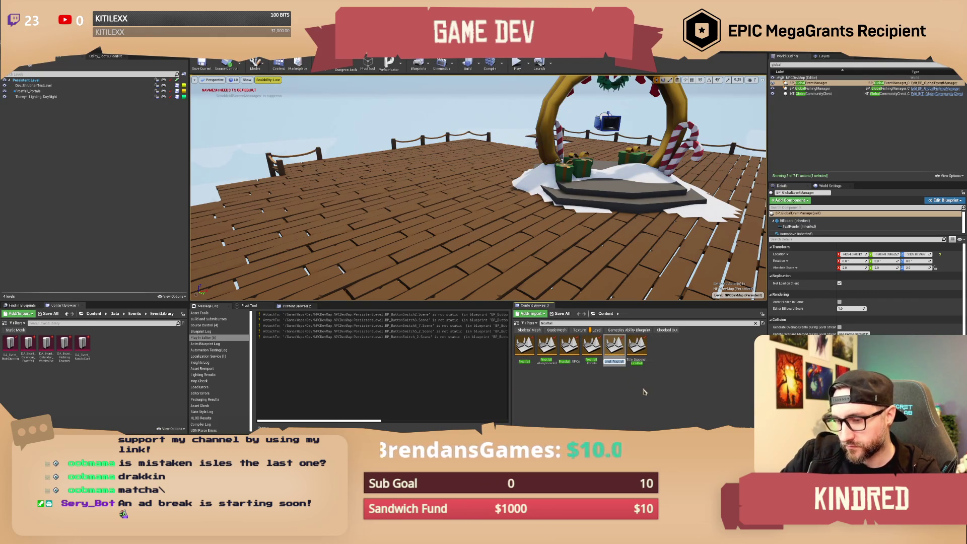
pyautogui.click(649, 400)
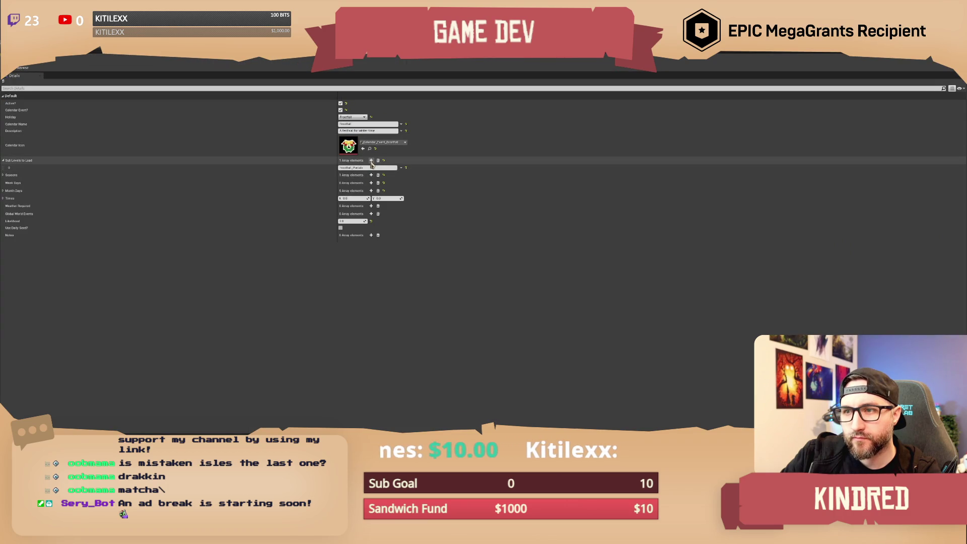
pyautogui.click(371, 160)
pyautogui.click(372, 160)
pyautogui.click(371, 161)
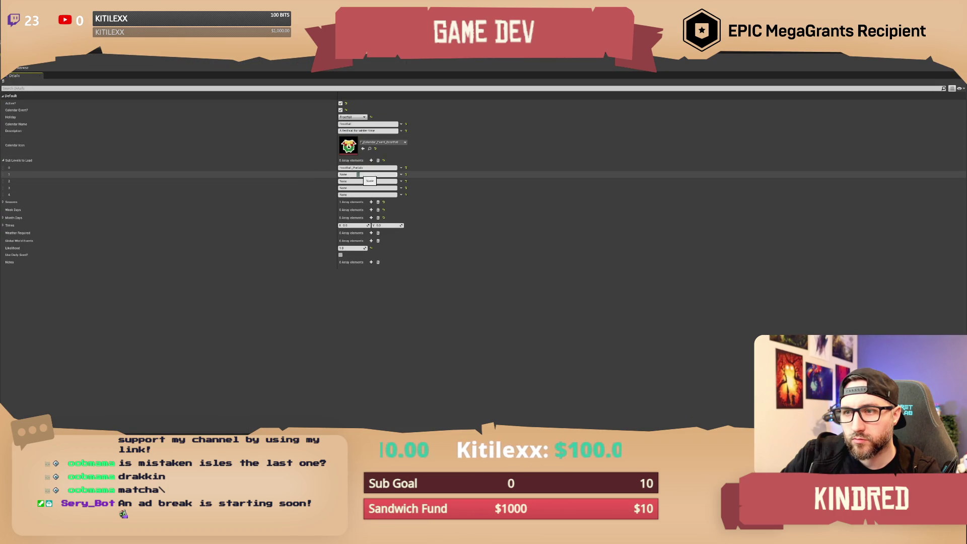
pyautogui.click(104, 75)
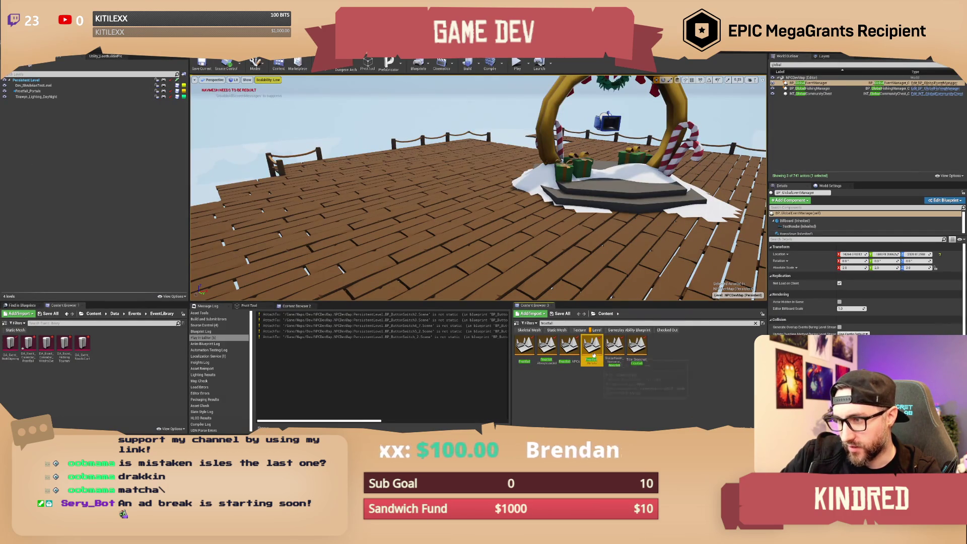
# - Inspect the Frostfall_NPCs and Frostfall_AlwaysLoaded levels, leaving both deselected
pyautogui.click(569, 350)
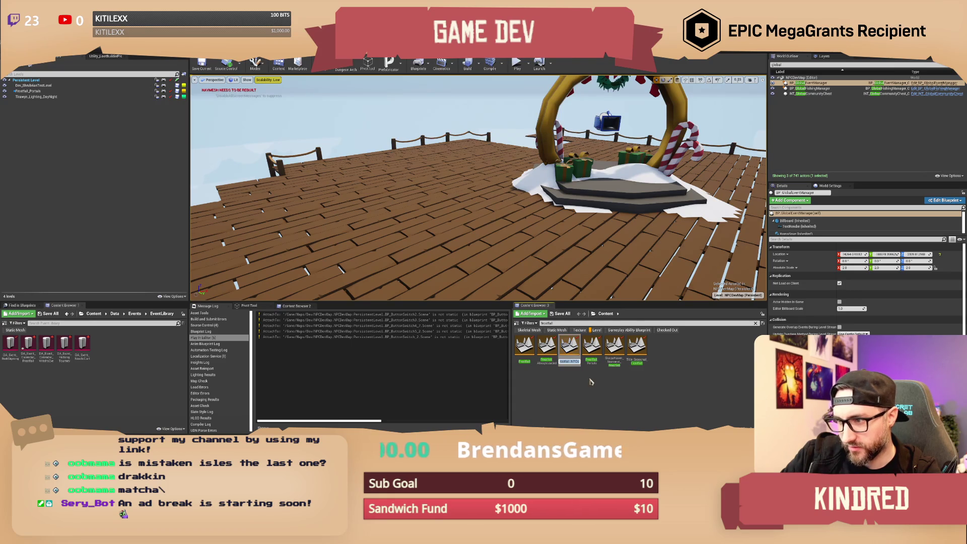
pyautogui.click(592, 382)
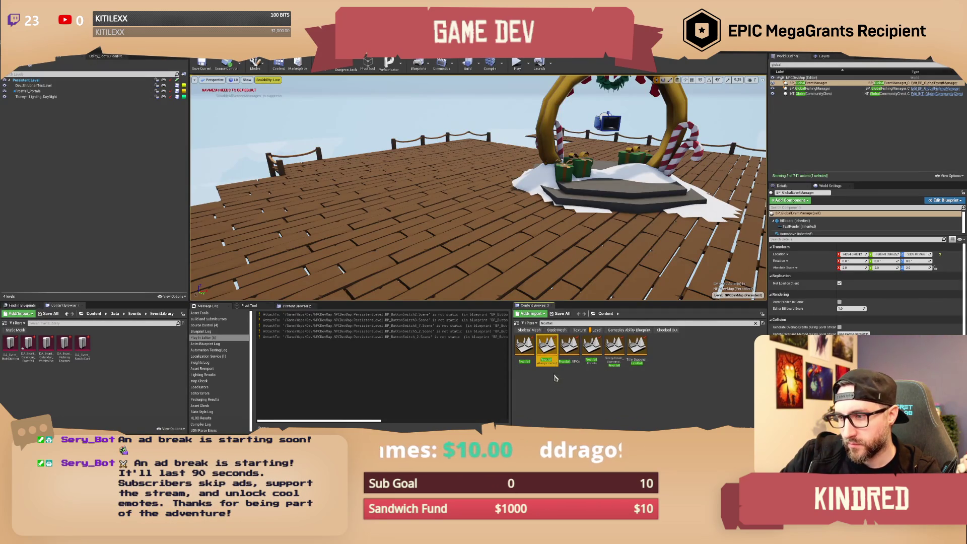
pyautogui.click(560, 395)
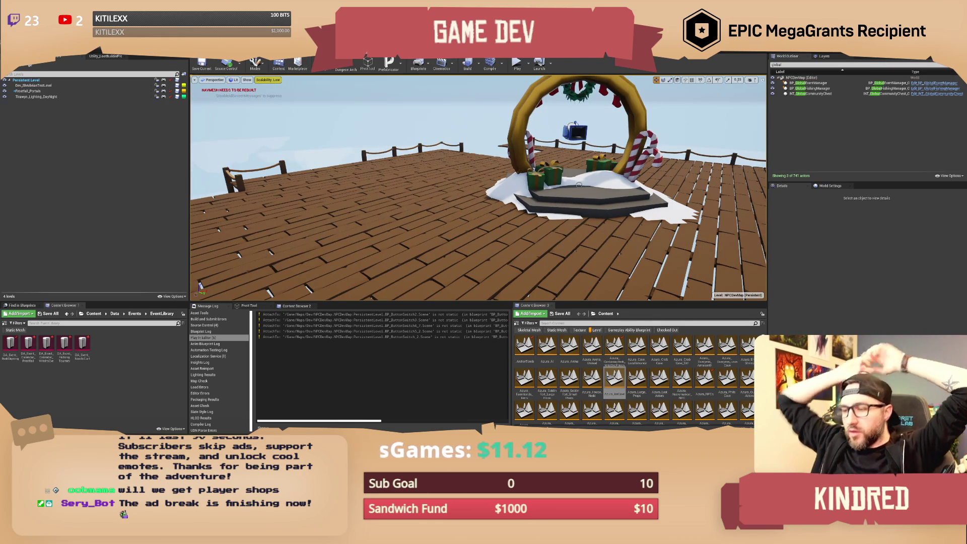
# - Focus the viewport on the INT_GlobalCommunityChest actor by the island
pyautogui.moveTo(576, 184); pyautogui.dragTo(683, 170)
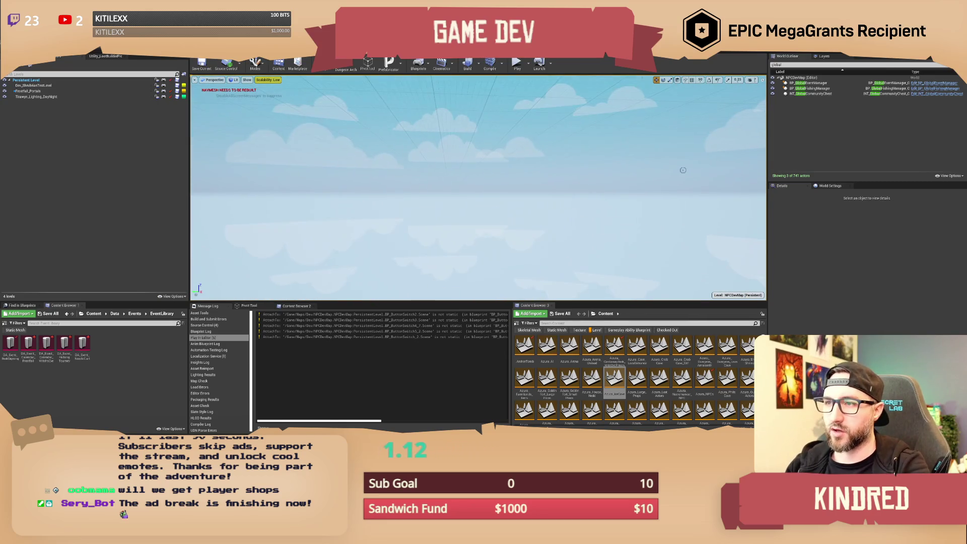
pyautogui.click(824, 95)
pyautogui.doubleClick(824, 94)
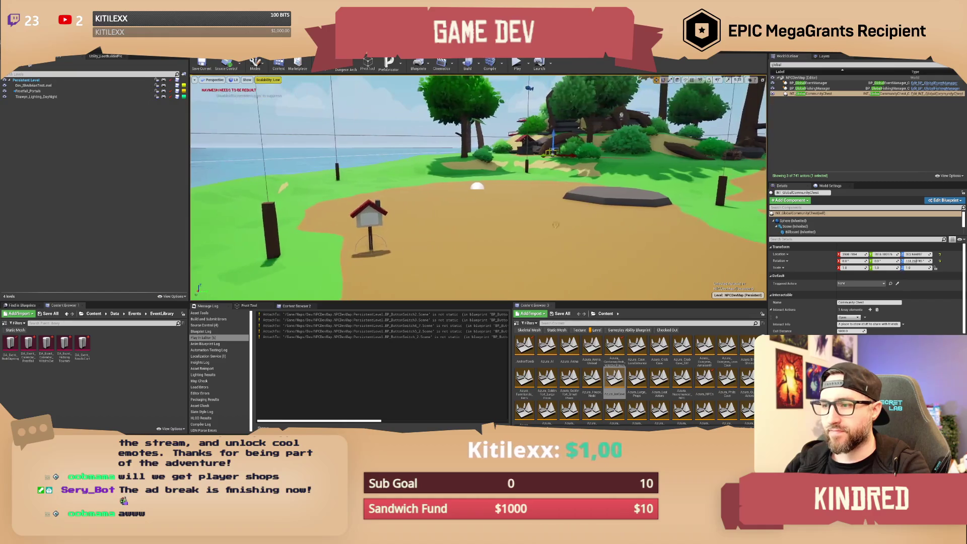
# - Drop the Level filter, search 'player shop' and open BP_ShopItem_PlayerShop
pyautogui.click(596, 329)
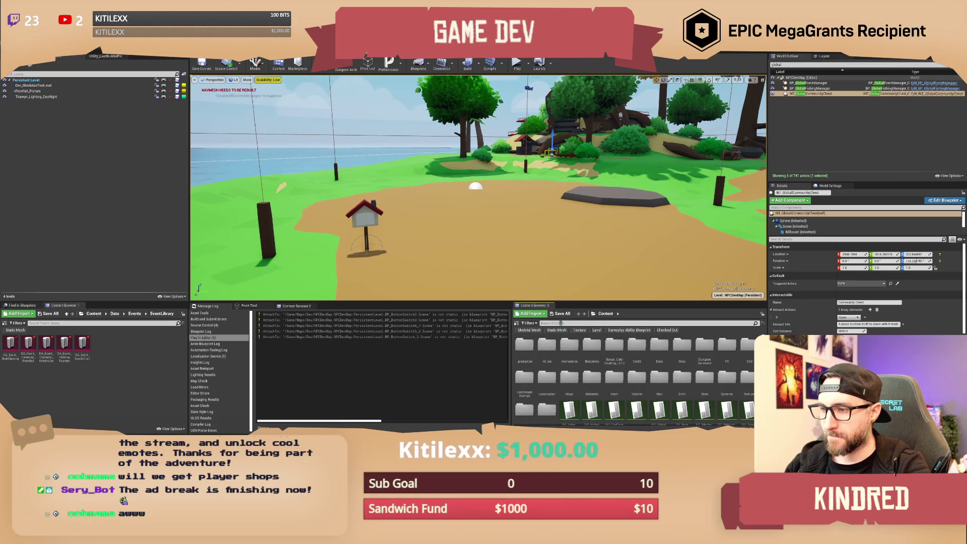
pyautogui.write('player shop')
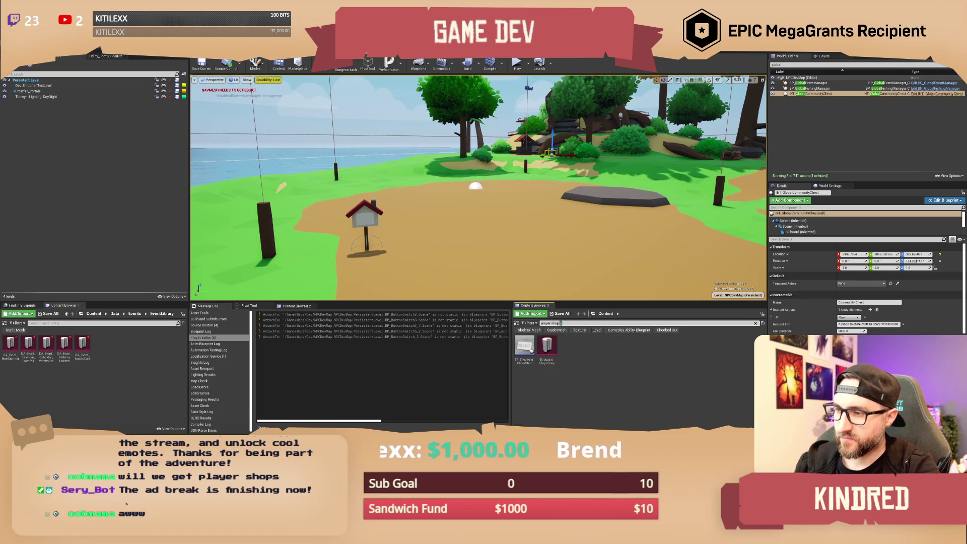
pyautogui.doubleClick(527, 352)
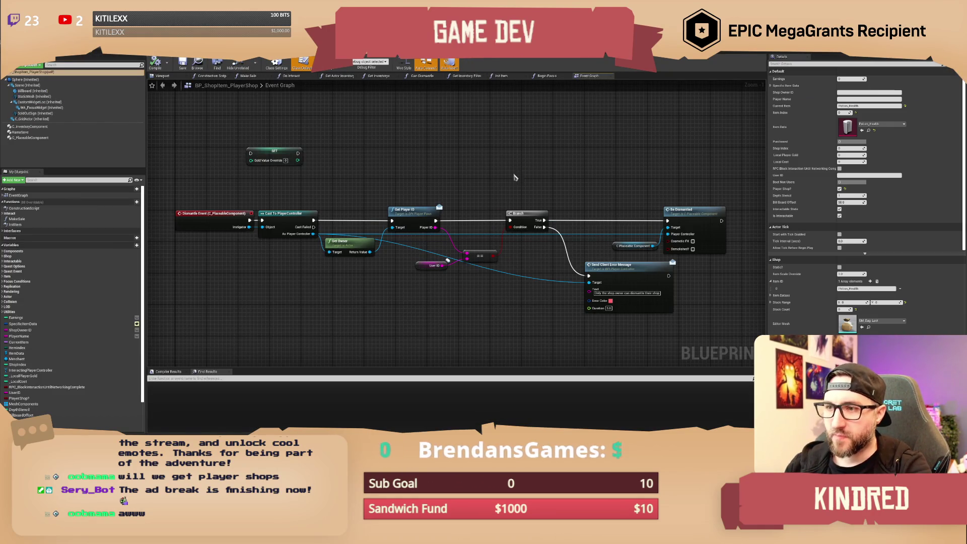
# - Pan the Event Graph across the Set Container Inventory and Dismantle Event chains
pyautogui.moveTo(370, 160)
pyautogui.mouseDown()
pyautogui.moveTo(410, 227)
pyautogui.moveTo(405, 372)
pyautogui.mouseUp()
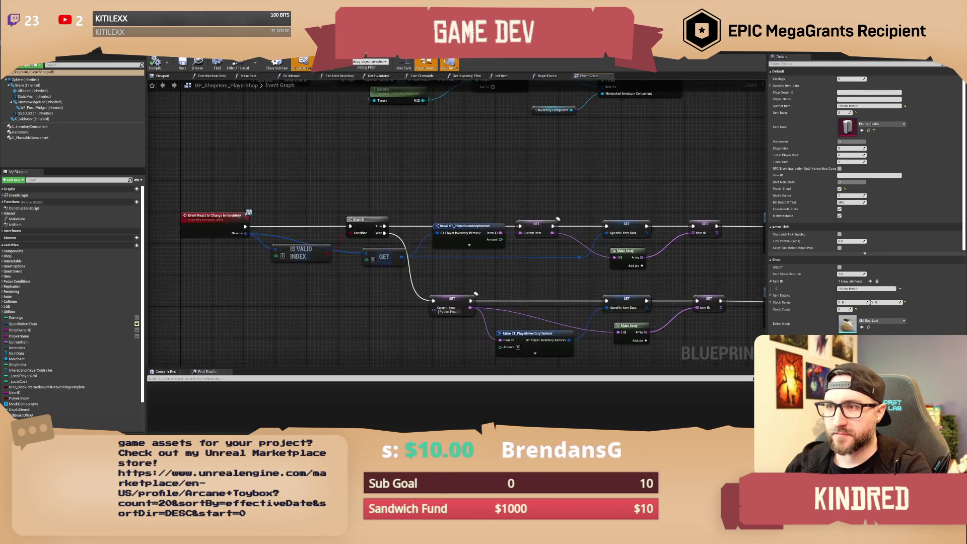
pyautogui.moveTo(443, 136)
pyautogui.mouseDown()
pyautogui.moveTo(452, 282)
pyautogui.moveTo(484, 362)
pyautogui.moveTo(534, 202)
pyautogui.moveTo(582, 273)
pyautogui.mouseUp()
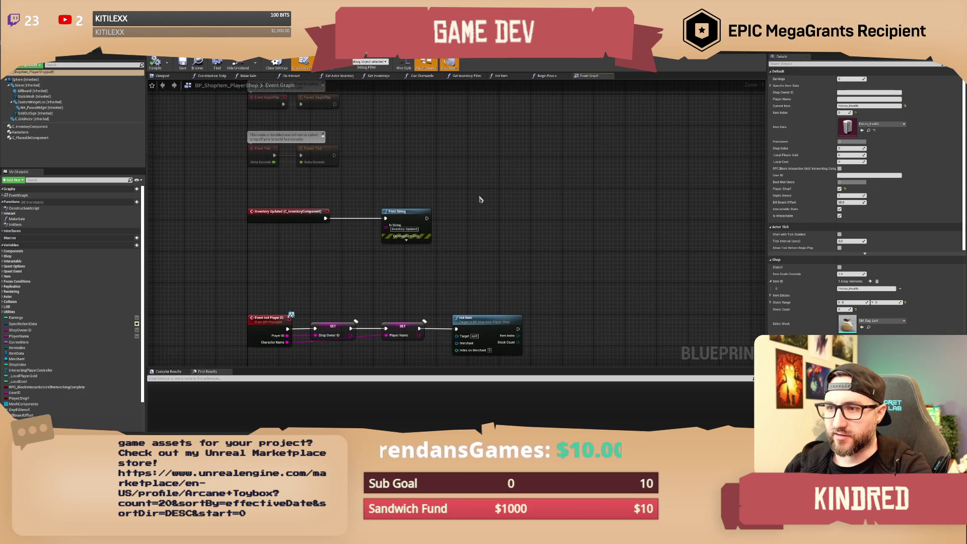
pyautogui.moveTo(488, 230)
pyautogui.mouseDown()
pyautogui.moveTo(494, 305)
pyautogui.moveTo(463, 84)
pyautogui.mouseUp()
pyautogui.moveTo(463, 152)
pyautogui.mouseDown()
pyautogui.moveTo(453, 227)
pyautogui.moveTo(437, 140)
pyautogui.moveTo(443, 50)
pyautogui.mouseUp()
# - Open the Init Item function graph, centered with nothing selected
pyautogui.click(501, 75)
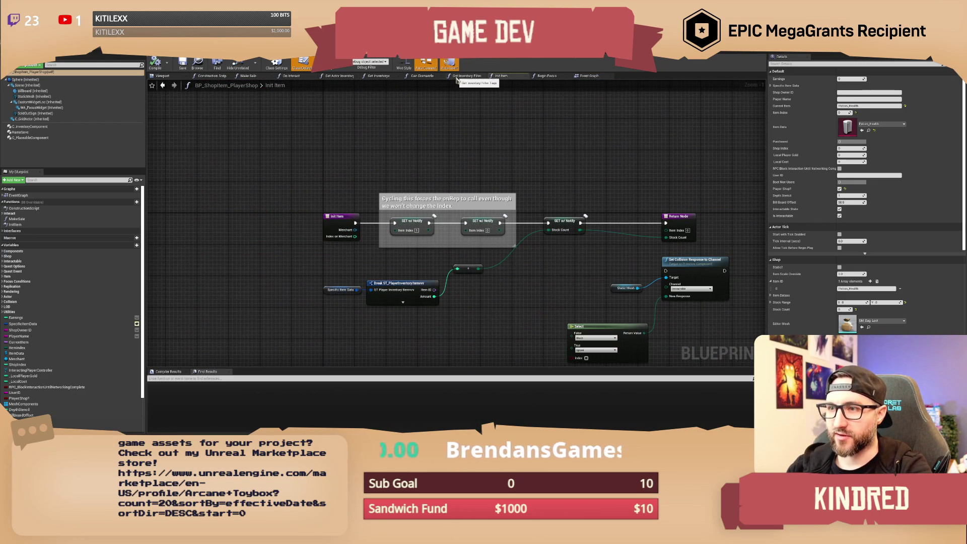
pyautogui.moveTo(547, 151); pyautogui.dragTo(490, 126)
pyautogui.moveTo(529, 176); pyautogui.dragTo(520, 166)
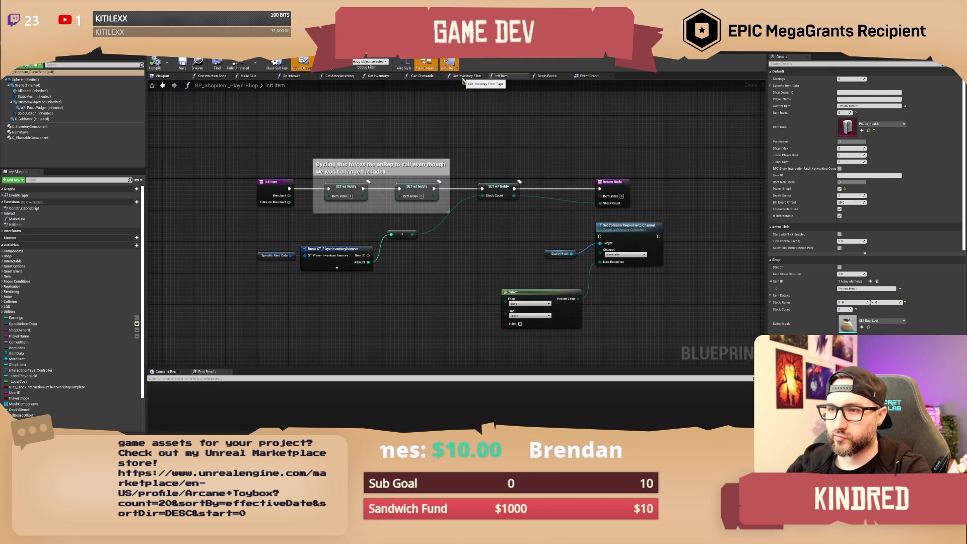
pyautogui.click(353, 166)
pyautogui.click(438, 147)
pyautogui.click(342, 166)
pyautogui.click(479, 145)
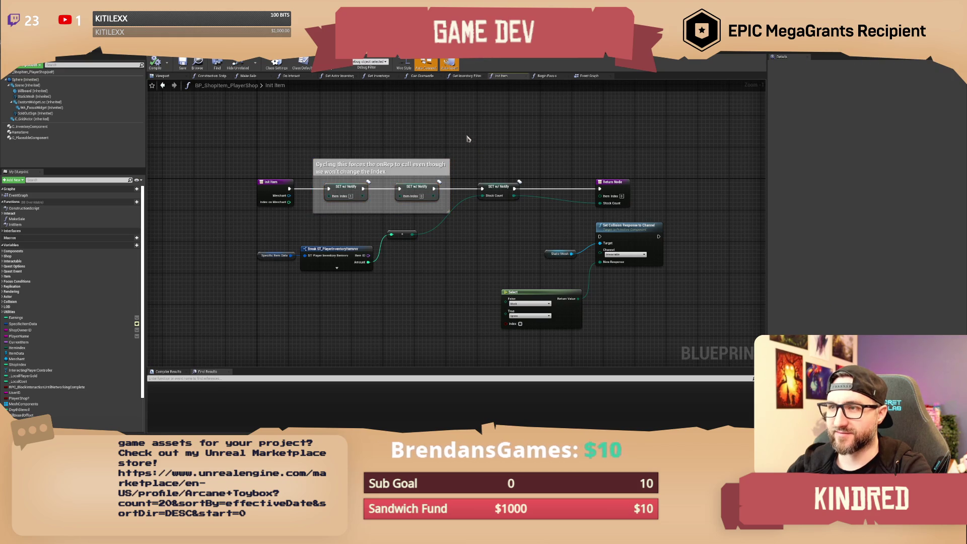
pyautogui.moveTo(468, 137); pyautogui.dragTo(479, 145)
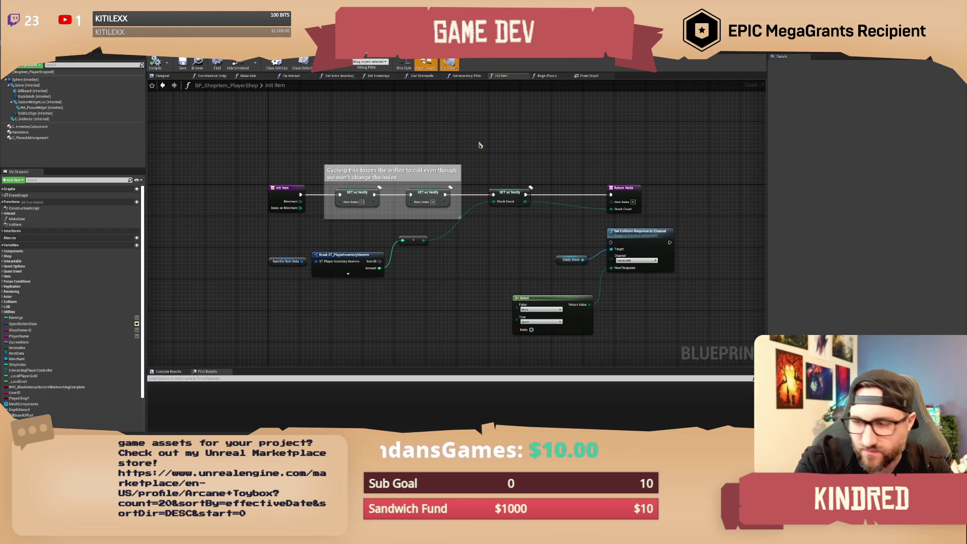
pyautogui.moveTo(479, 145); pyautogui.dragTo(459, 142)
pyautogui.click(461, 76)
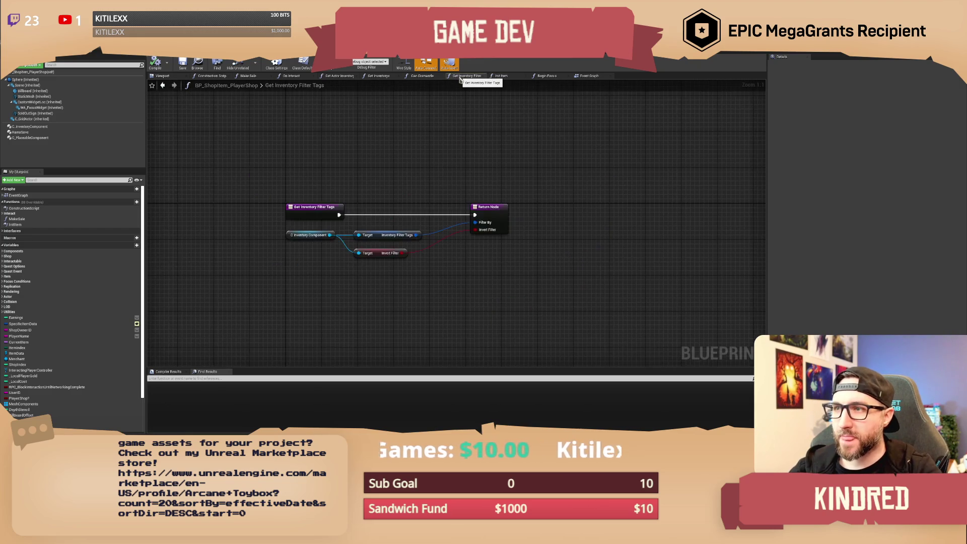
pyautogui.click(501, 76)
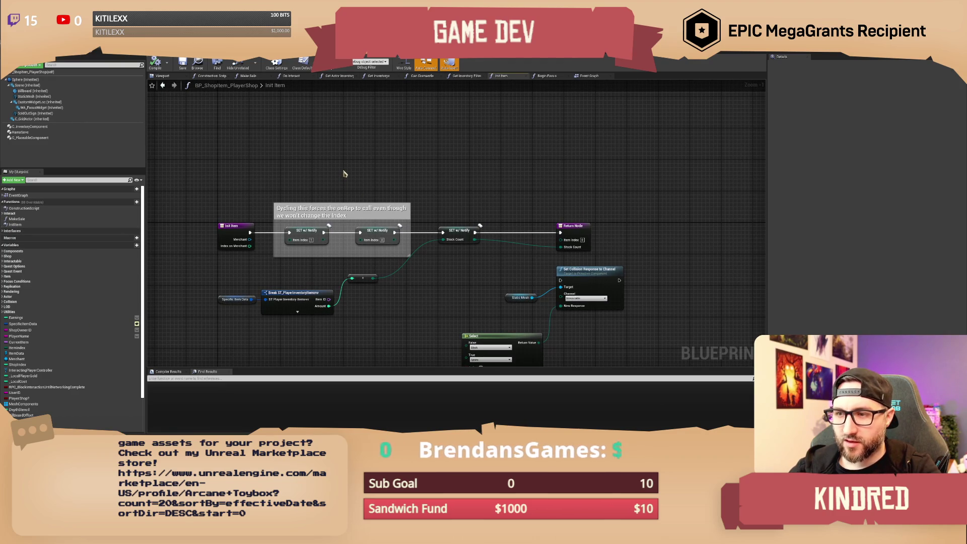
pyautogui.moveTo(323, 232); pyautogui.dragTo(374, 167)
pyautogui.write('set')
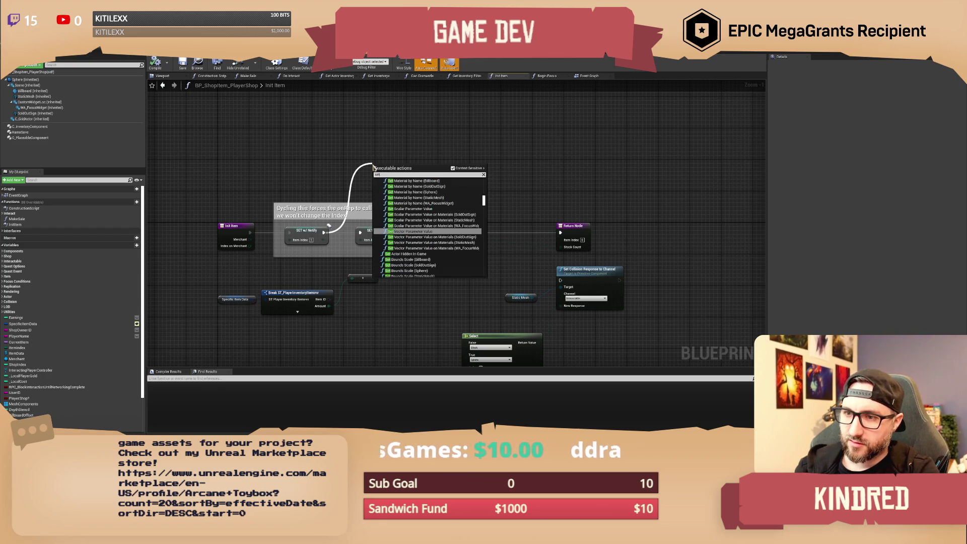
pyautogui.write(' noti')
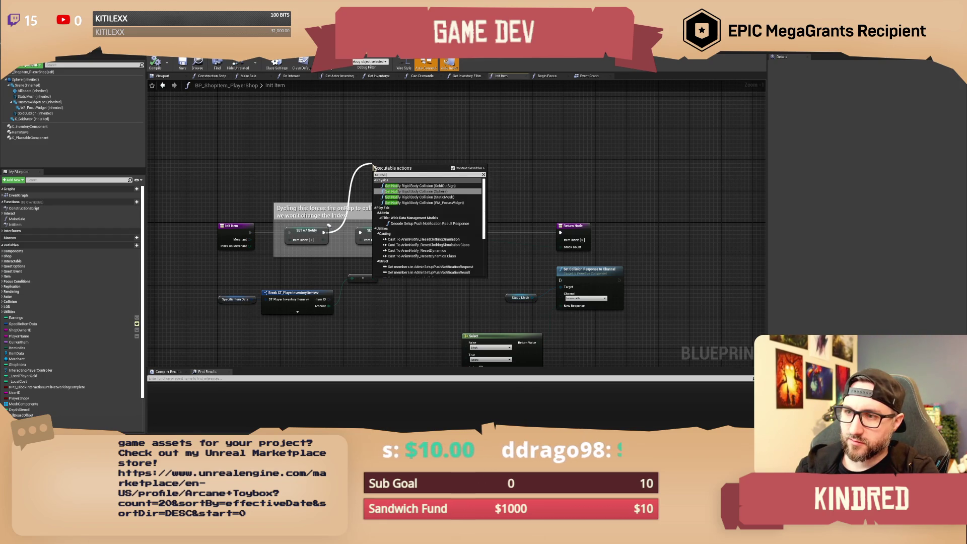
pyautogui.press('BackSpace')
pyautogui.press('BackSpace')
pyautogui.press('BackSpace')
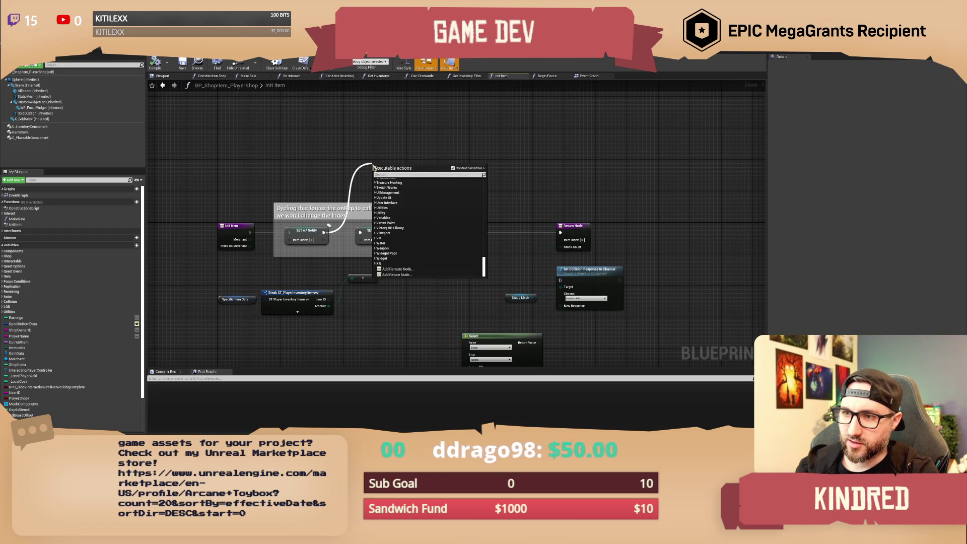
pyautogui.write('on rep')
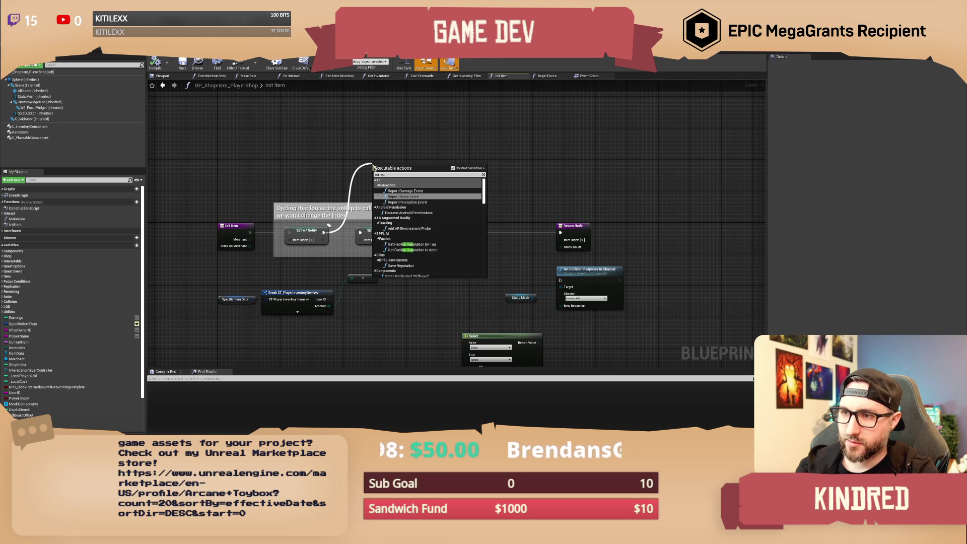
pyautogui.scroll(-10, 429, 255)
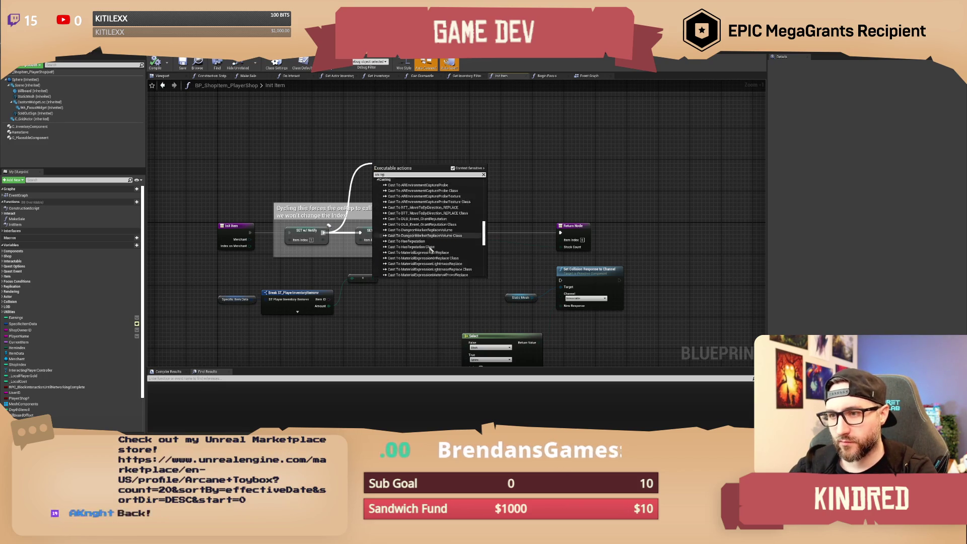
pyautogui.scroll(2, 430, 257)
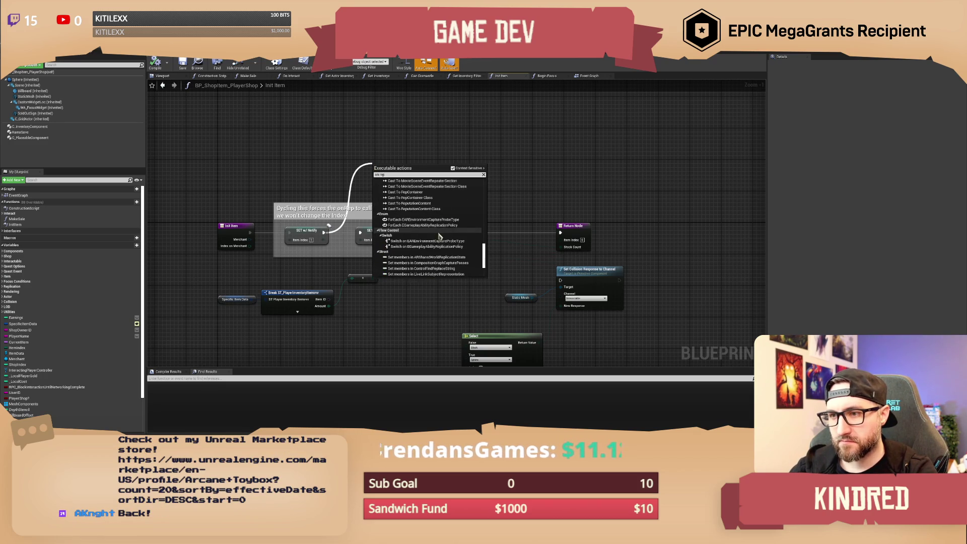
pyautogui.scroll(10, 438, 230)
pyautogui.click(418, 145)
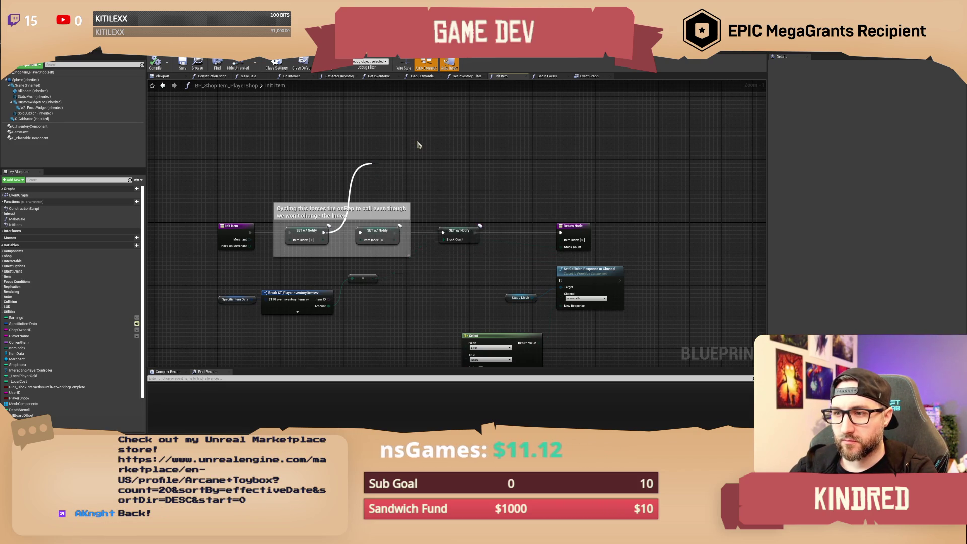
pyautogui.moveTo(323, 233)
pyautogui.mouseDown()
pyautogui.moveTo(418, 174)
pyautogui.moveTo(387, 178)
pyautogui.mouseUp()
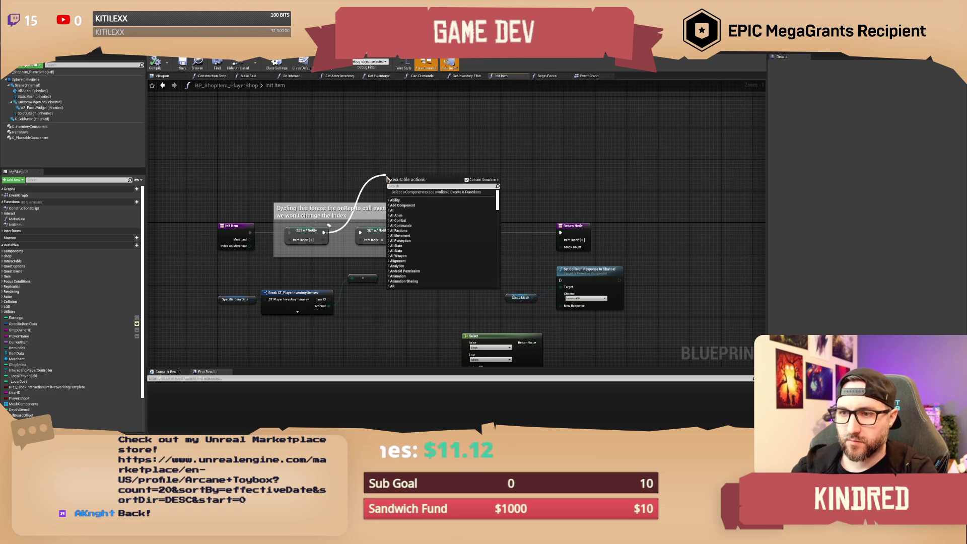
pyautogui.write('item index')
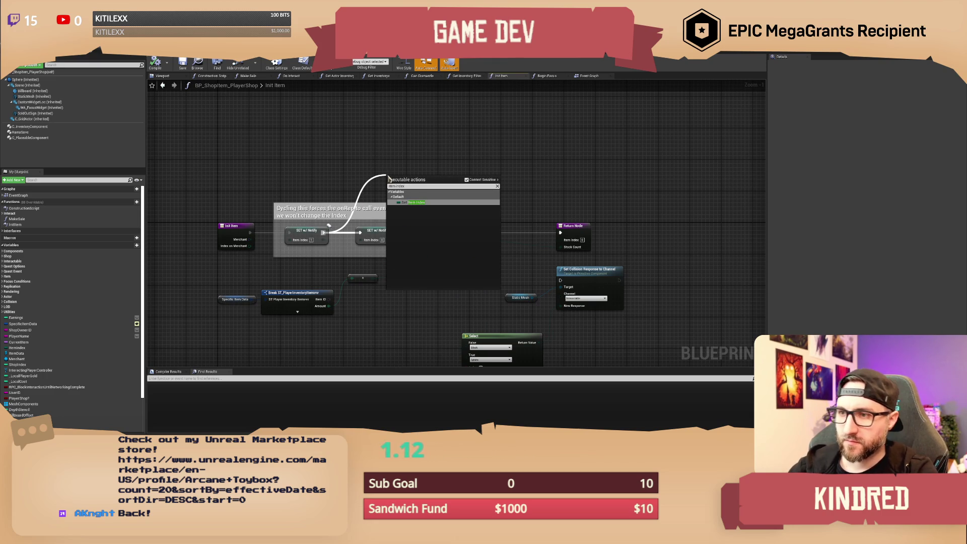
pyautogui.click(426, 174)
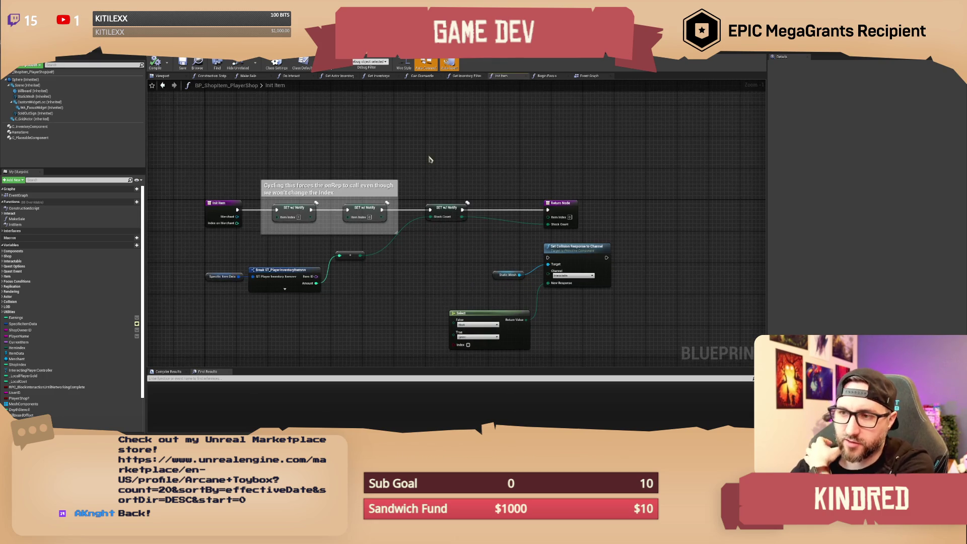
# - Check the Item Index value on both SET w/ Notify nodes in Init Item
pyautogui.moveTo(416, 156); pyautogui.dragTo(422, 167)
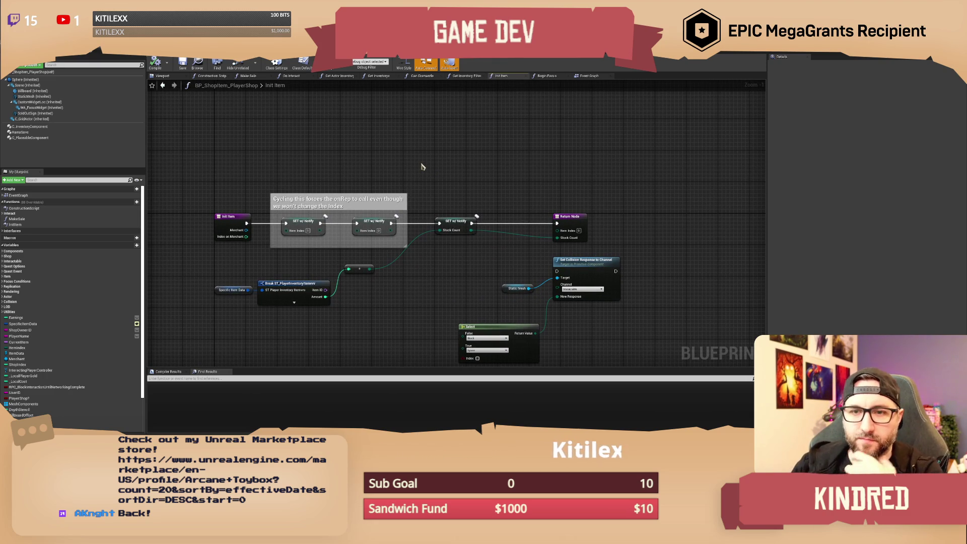
pyautogui.moveTo(422, 167); pyautogui.dragTo(437, 173)
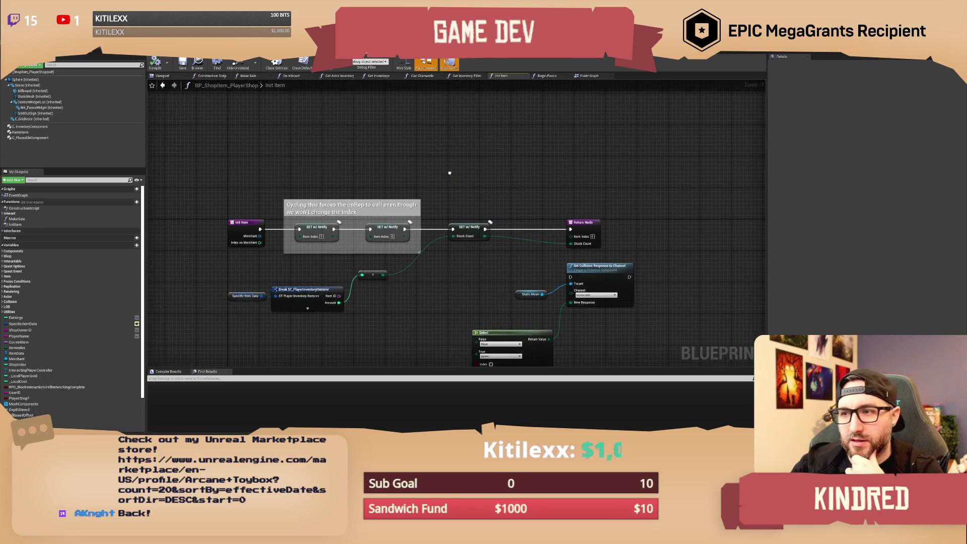
pyautogui.click(317, 226)
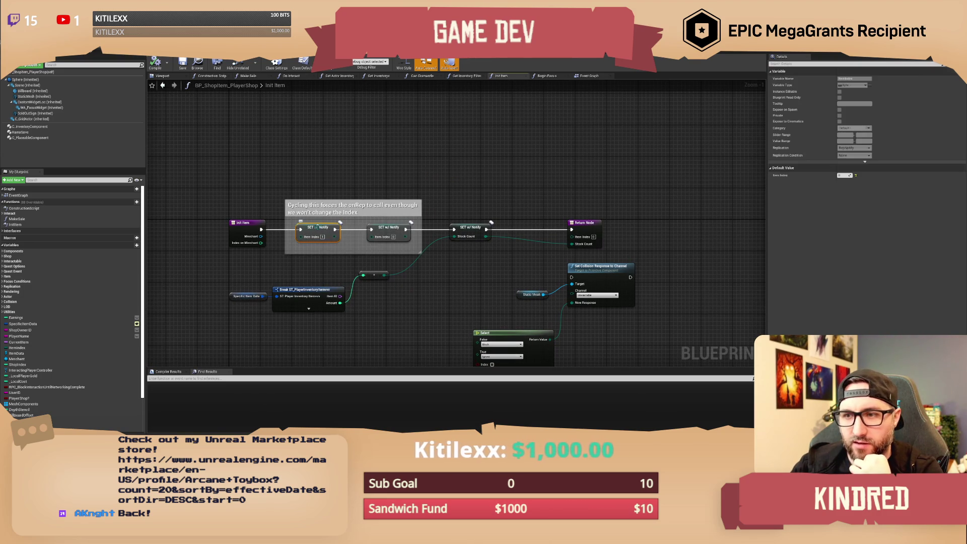
pyautogui.click(388, 229)
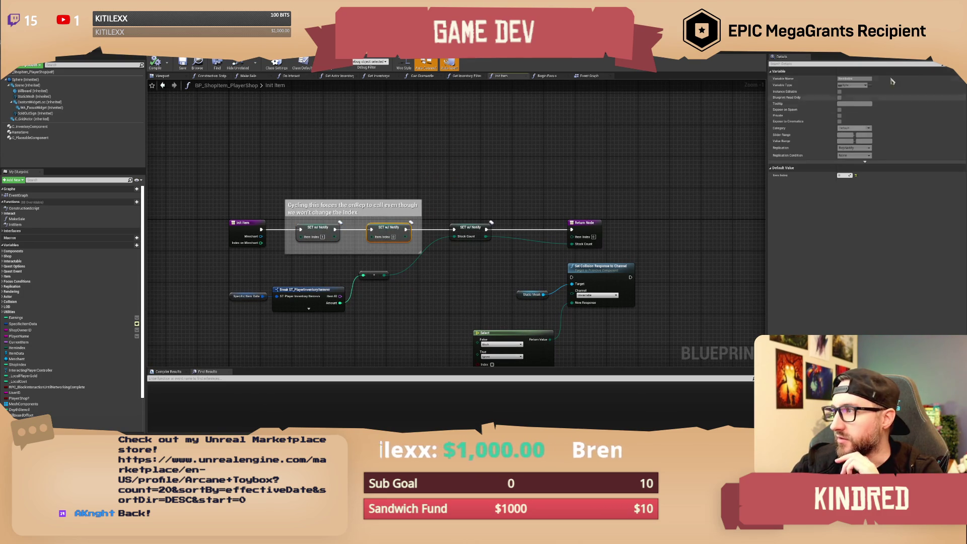
pyautogui.click(483, 144)
pyautogui.moveTo(447, 165); pyautogui.dragTo(442, 150)
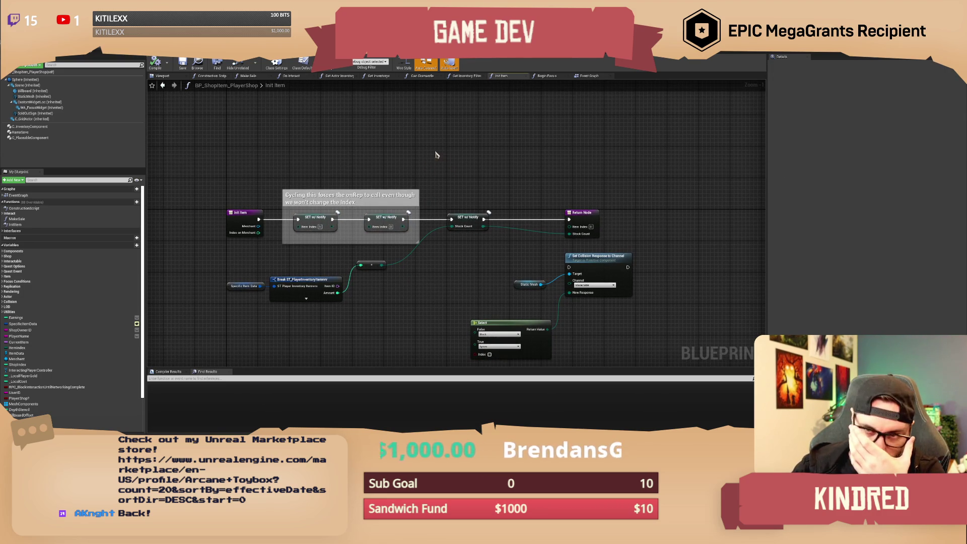
pyautogui.moveTo(404, 198); pyautogui.dragTo(392, 191)
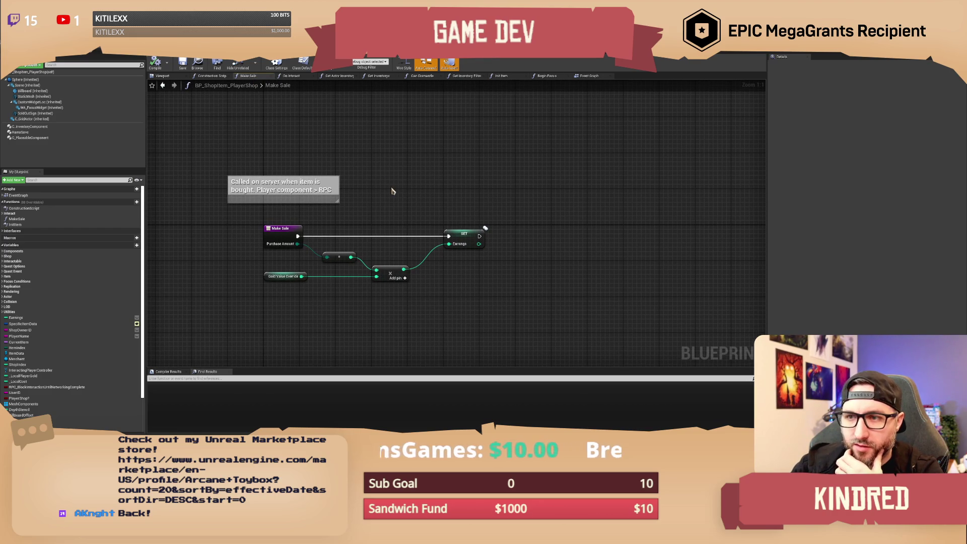
# - Look over the Make Sale graph and then the On Interact function graph
pyautogui.moveTo(391, 185); pyautogui.dragTo(391, 194)
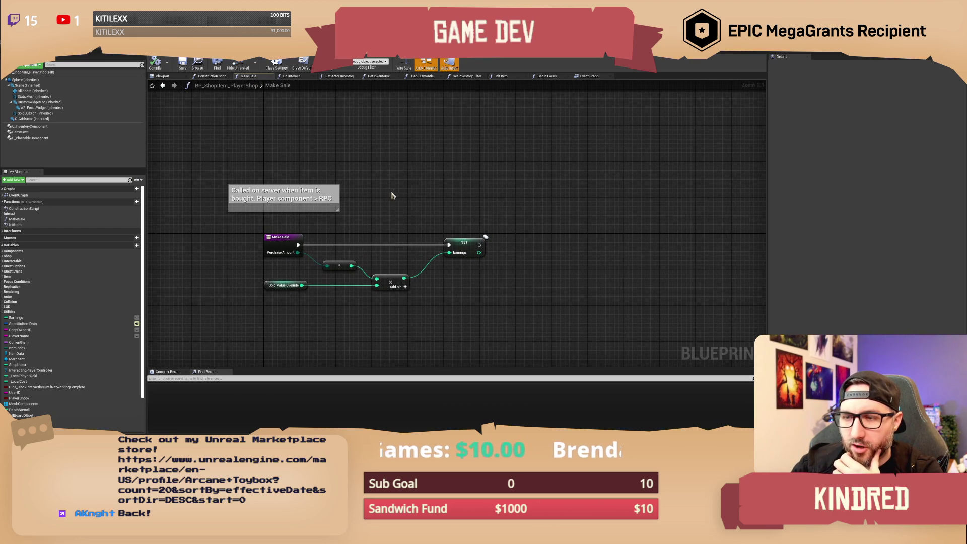
pyautogui.click(297, 78)
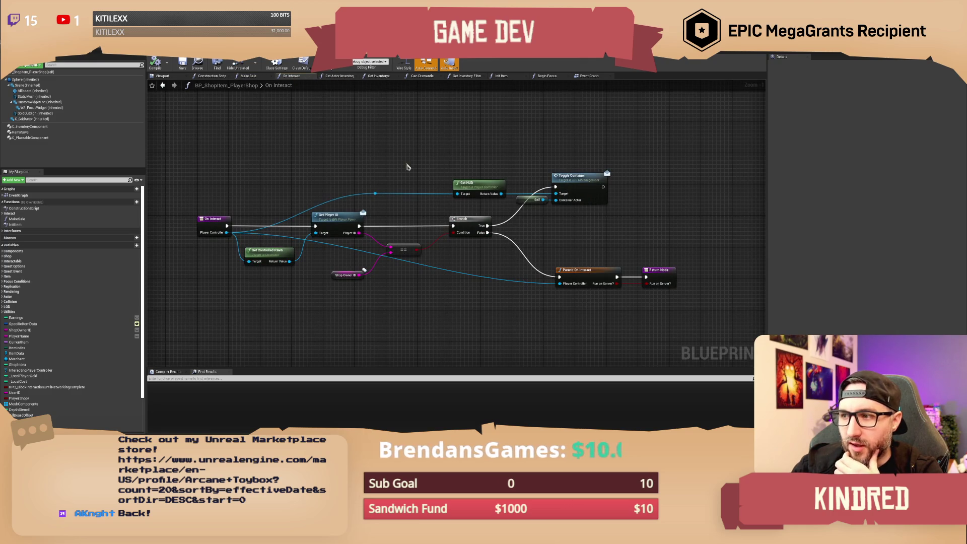
pyautogui.moveTo(410, 168); pyautogui.dragTo(402, 150)
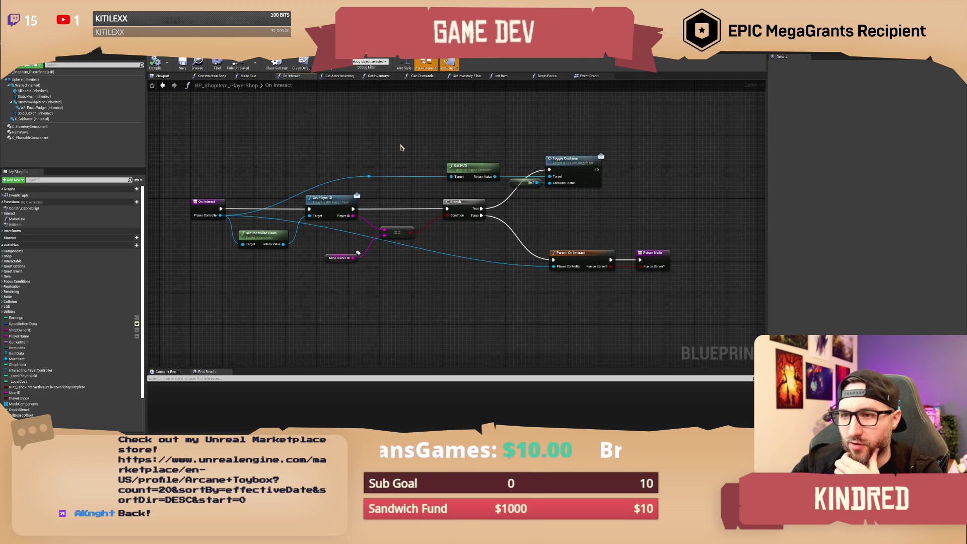
pyautogui.moveTo(401, 147); pyautogui.dragTo(372, 173)
# - Review the Return Node's Inventory Type choices in Get Actor Inventory Type without changing them
pyautogui.click(339, 75)
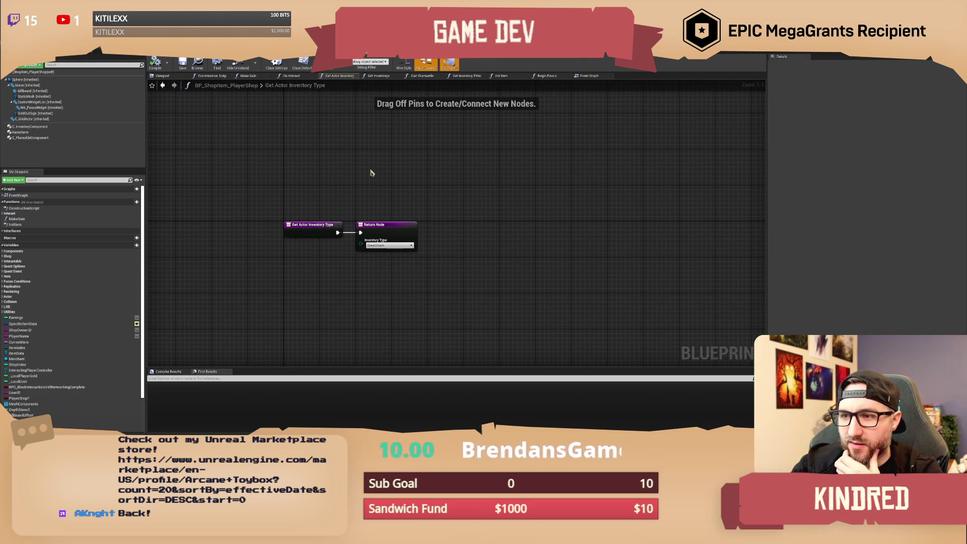
pyautogui.click(384, 246)
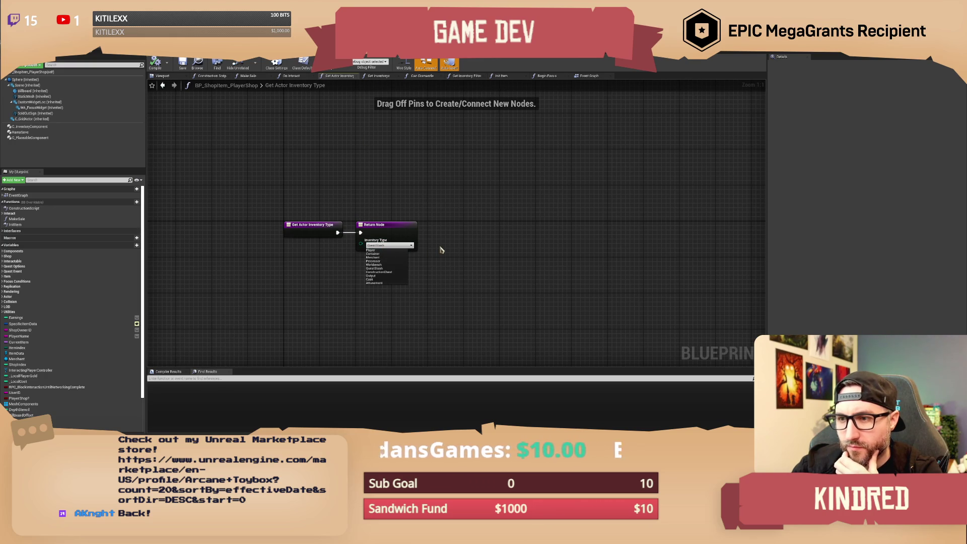
pyautogui.click(441, 249)
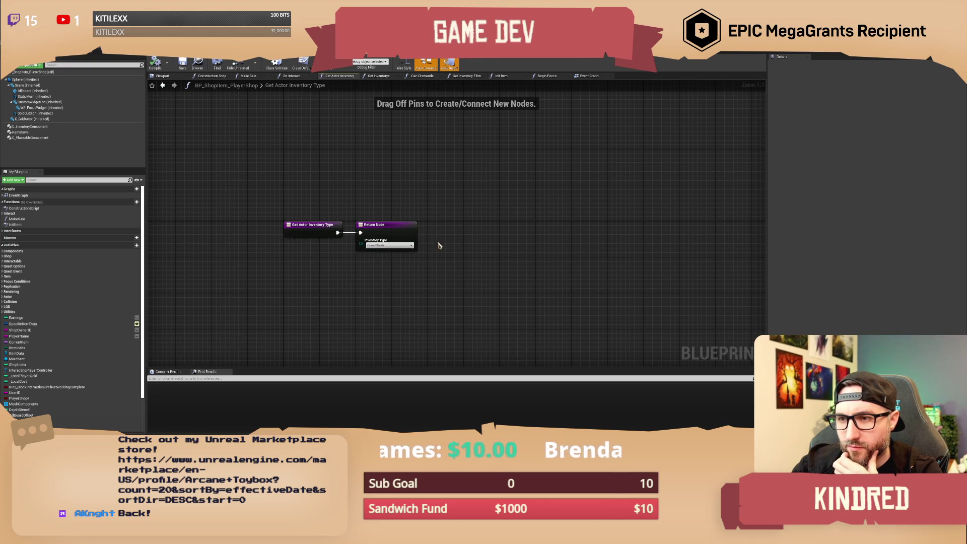
pyautogui.click(378, 76)
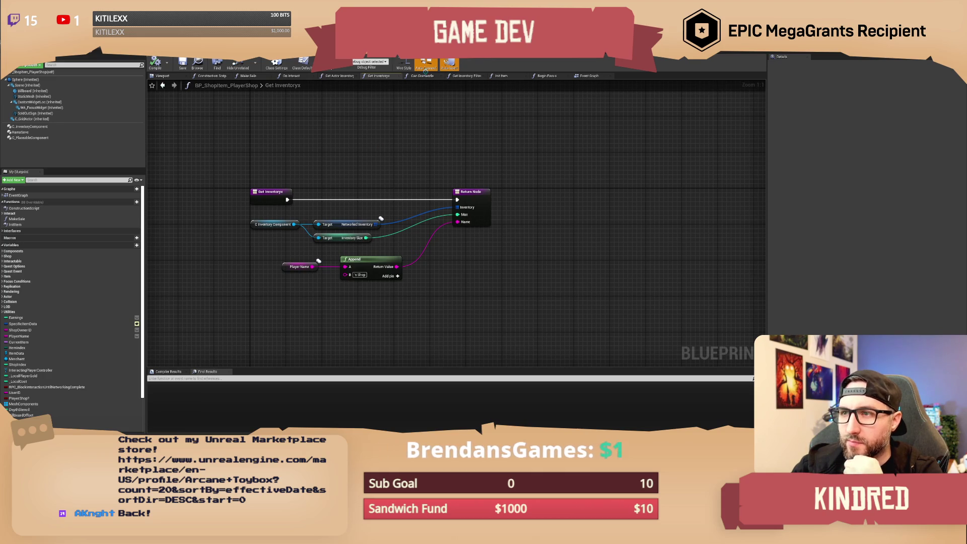
# - Browse the Can Dismantle, Get Inventory Filter Tags and Init Item function graphs
pyautogui.click(426, 77)
pyautogui.moveTo(469, 145); pyautogui.dragTo(400, 157)
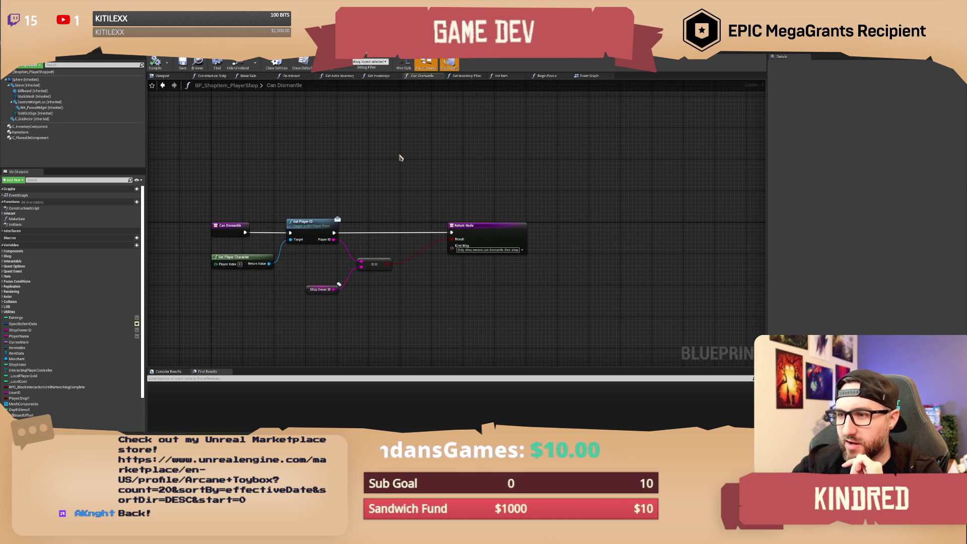
pyautogui.click(473, 77)
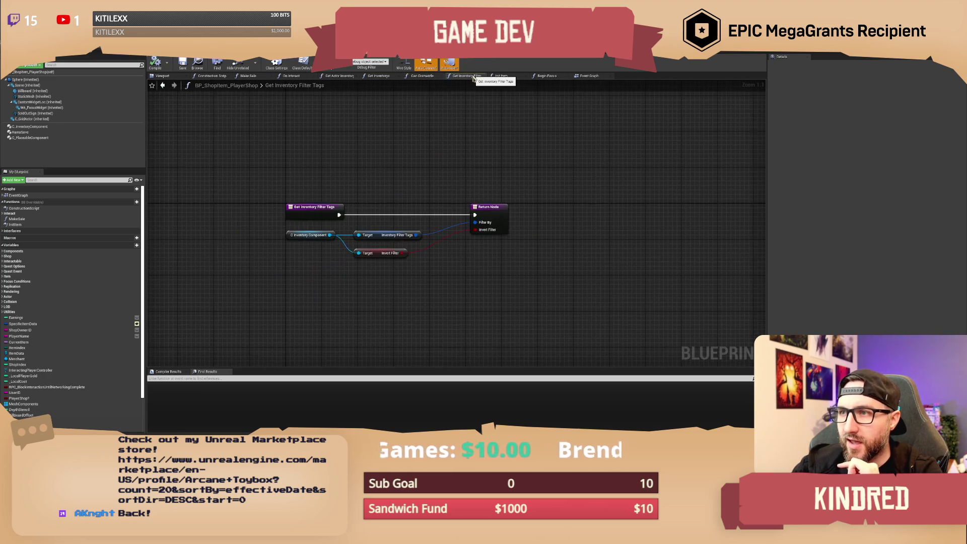
pyautogui.click(508, 74)
pyautogui.moveTo(493, 172)
pyautogui.mouseDown()
pyautogui.moveTo(484, 136)
pyautogui.moveTo(475, 153)
pyautogui.mouseUp()
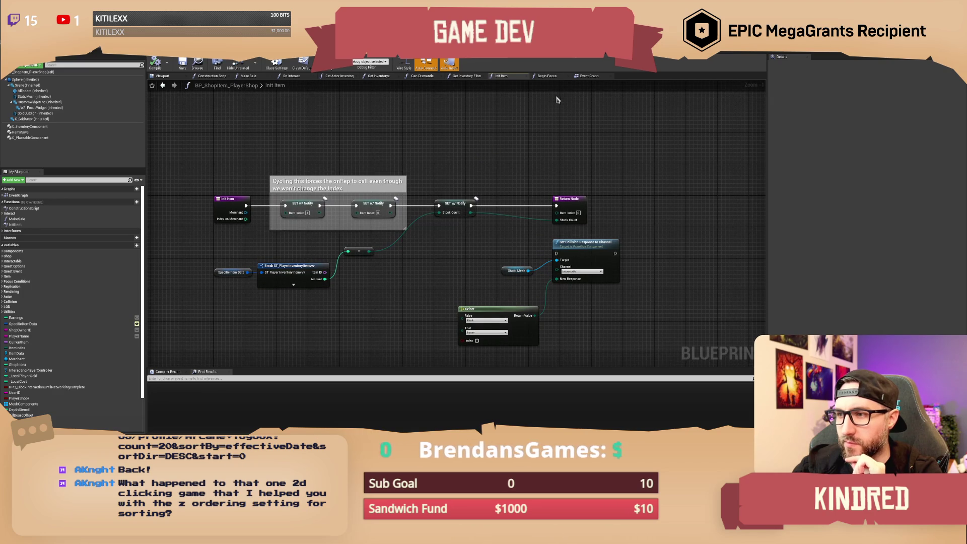
# - Review the Begin Focus custom depth chain, then return to the Event Graph
pyautogui.click(547, 76)
pyautogui.moveTo(568, 161); pyautogui.dragTo(496, 165)
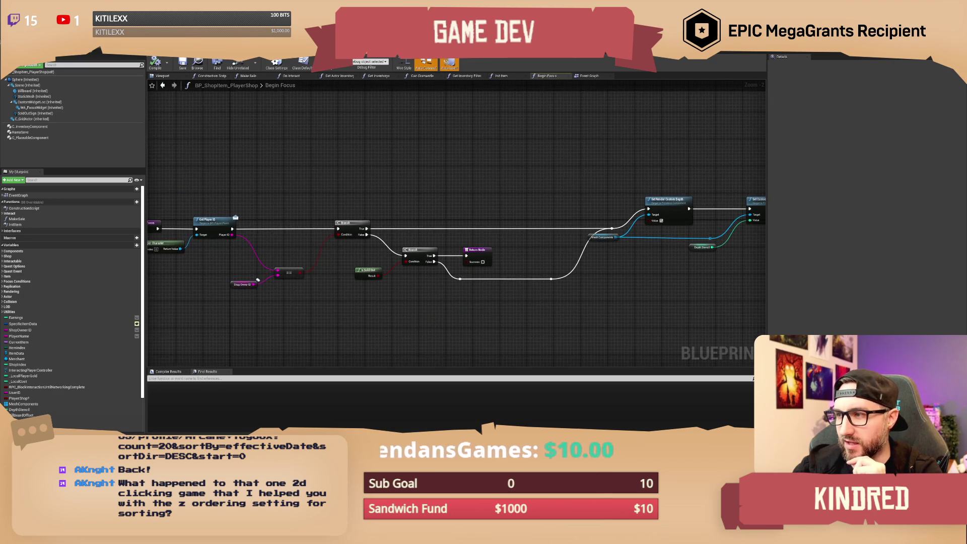
pyautogui.moveTo(586, 172); pyautogui.dragTo(398, 181)
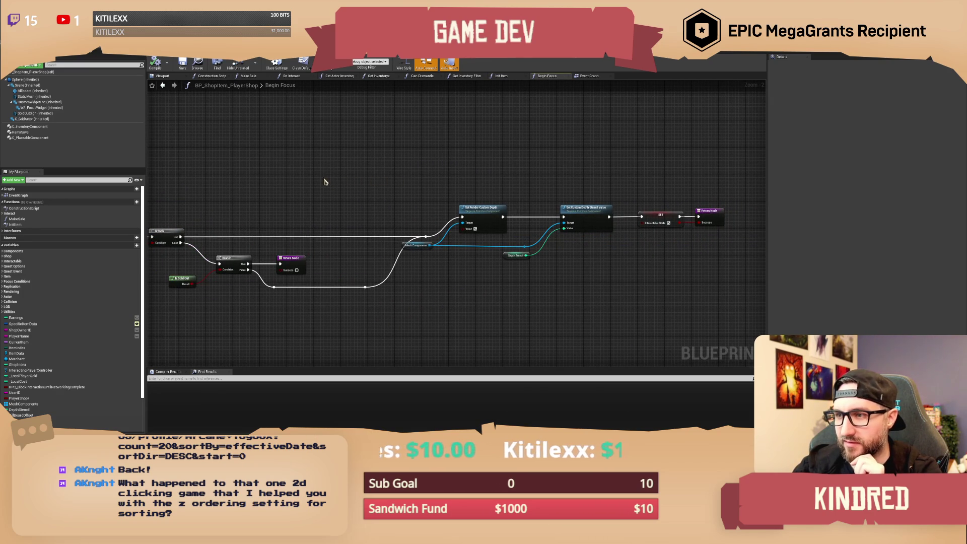
pyautogui.click(590, 77)
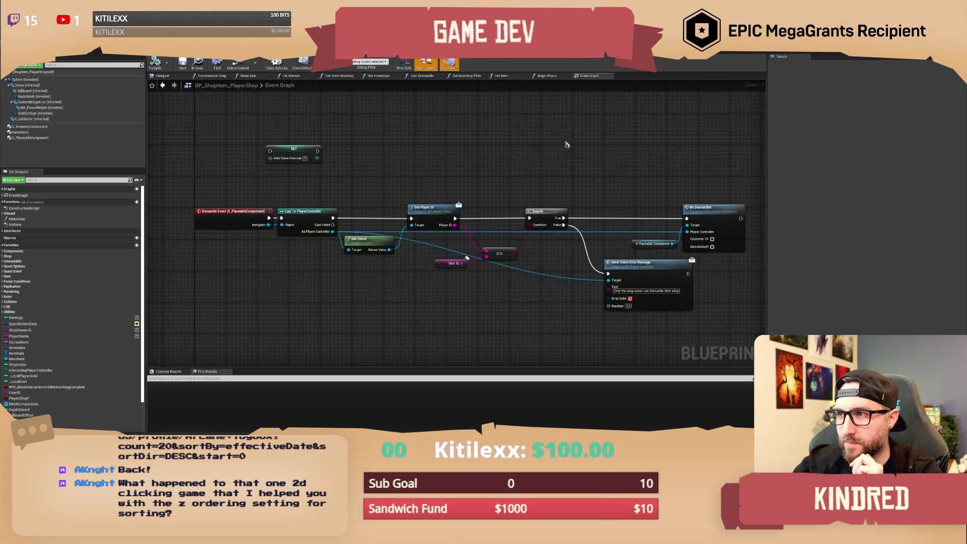
pyautogui.moveTo(538, 160); pyautogui.dragTo(518, 150)
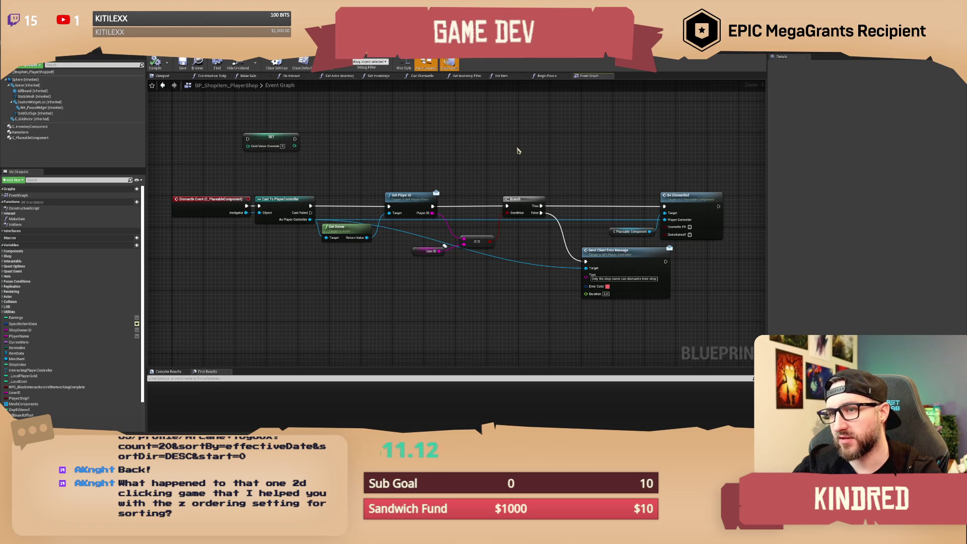
pyautogui.hotkey('ctrl', 'Tab')
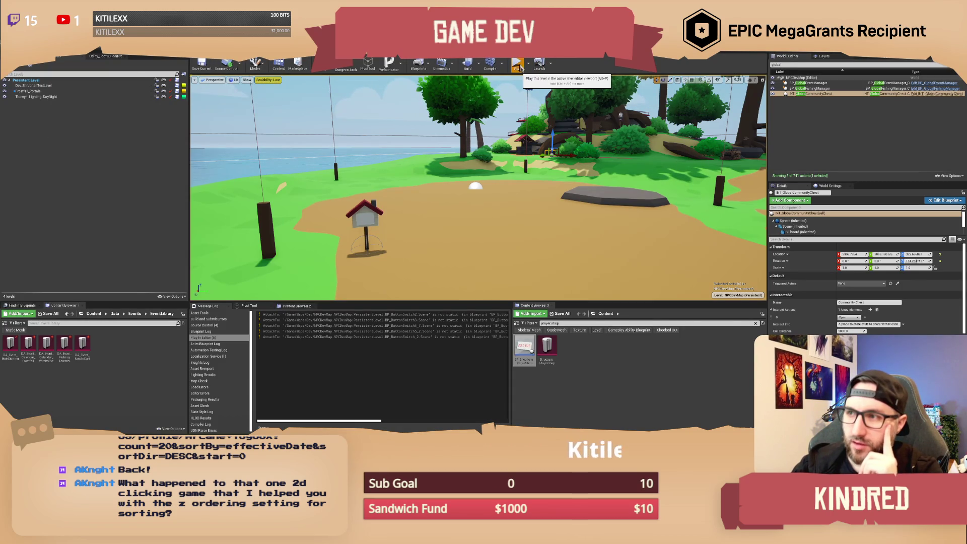
# - Start Play-in-Editor with Alt+P and walk the character around the island
pyautogui.hotkey('alt', 'p')
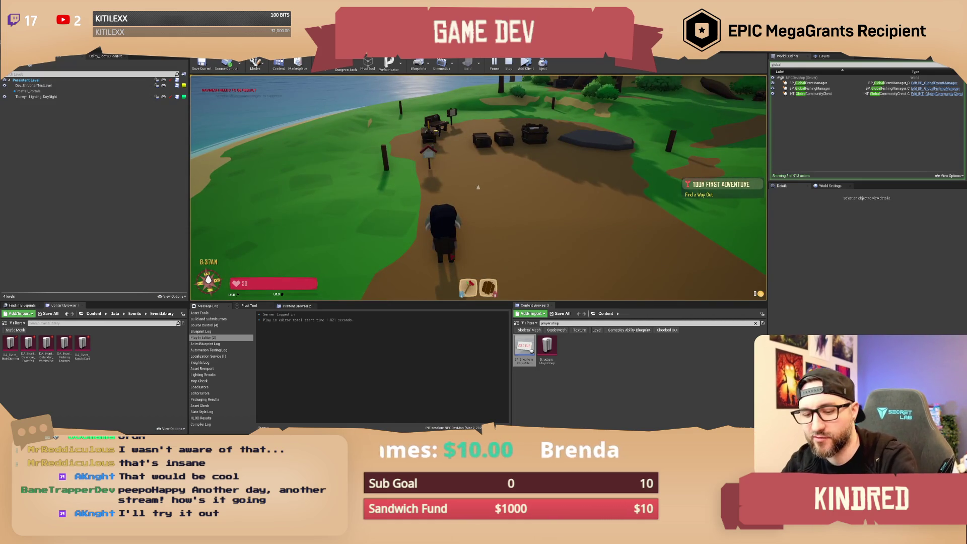
pyautogui.press('i')
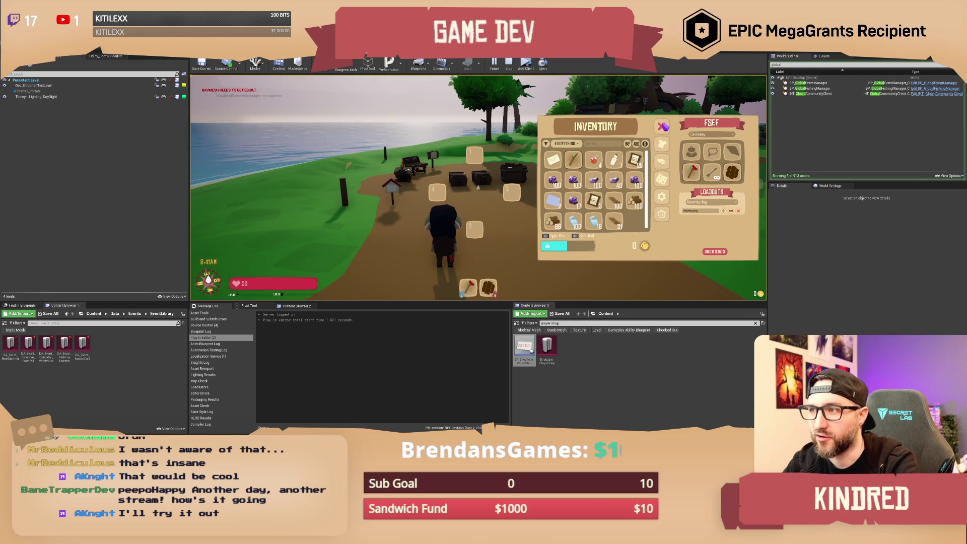
pyautogui.click(661, 125)
pyautogui.press('w')
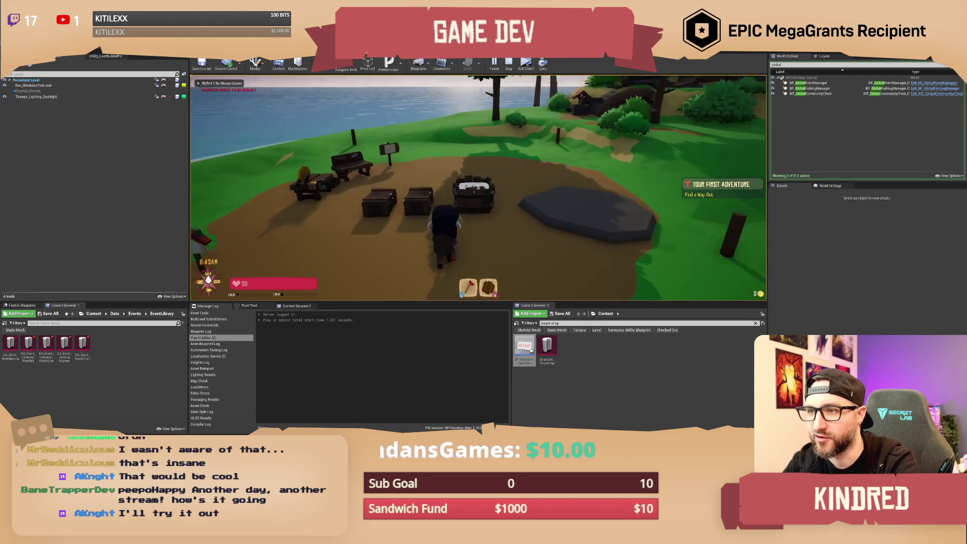
pyautogui.press('w')
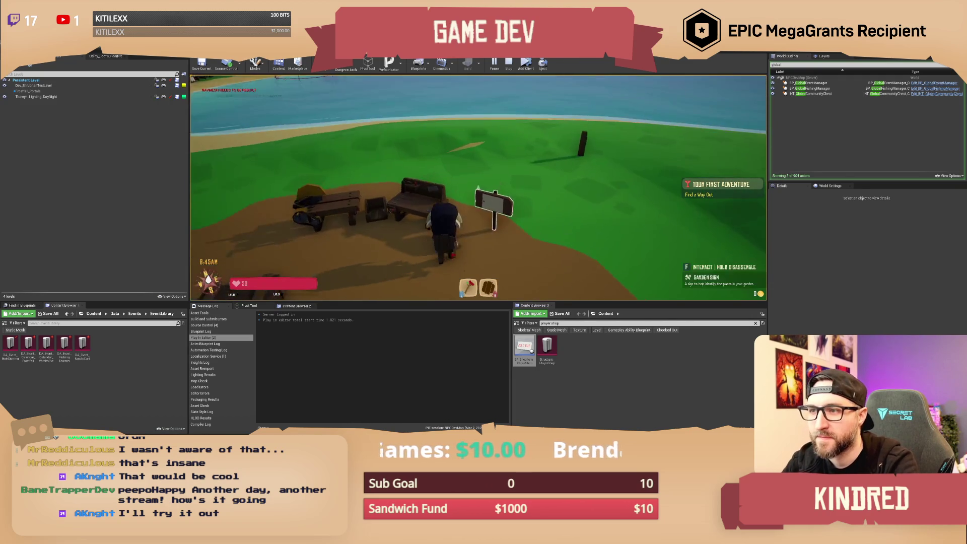
pyautogui.press('f')
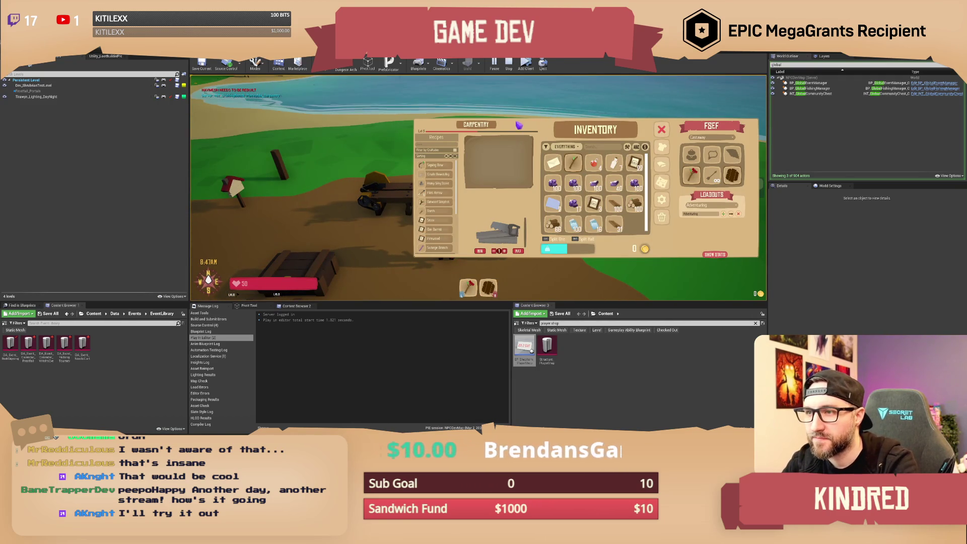
pyautogui.press('Escape')
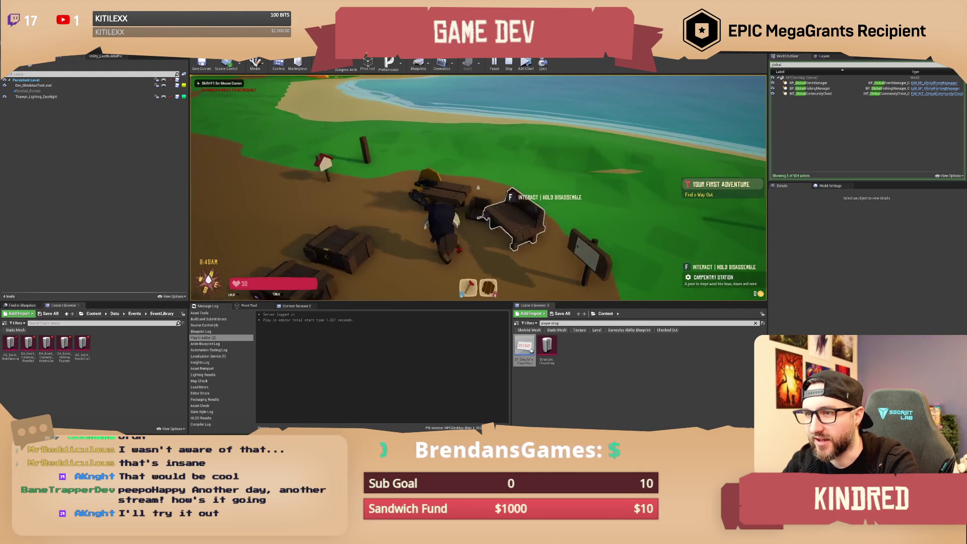
pyautogui.press('w')
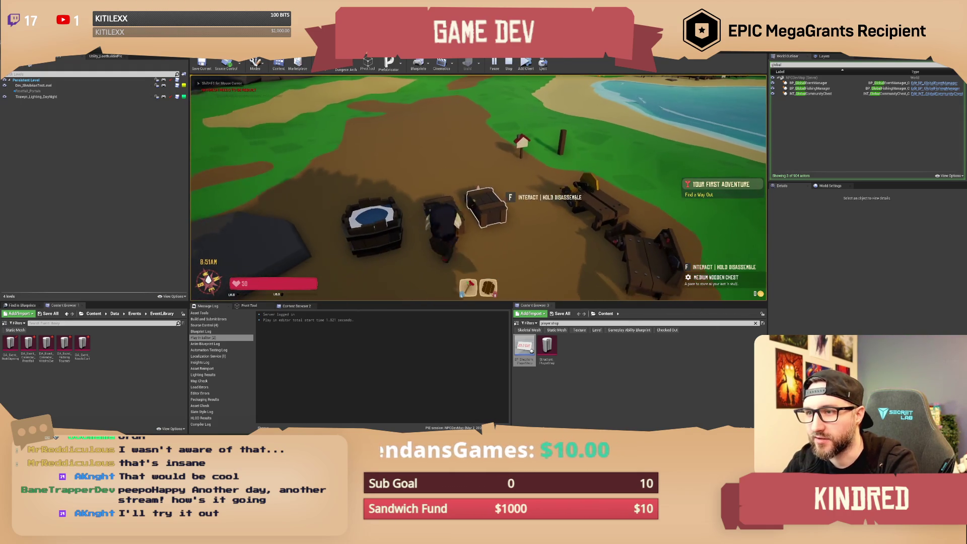
pyautogui.press('a')
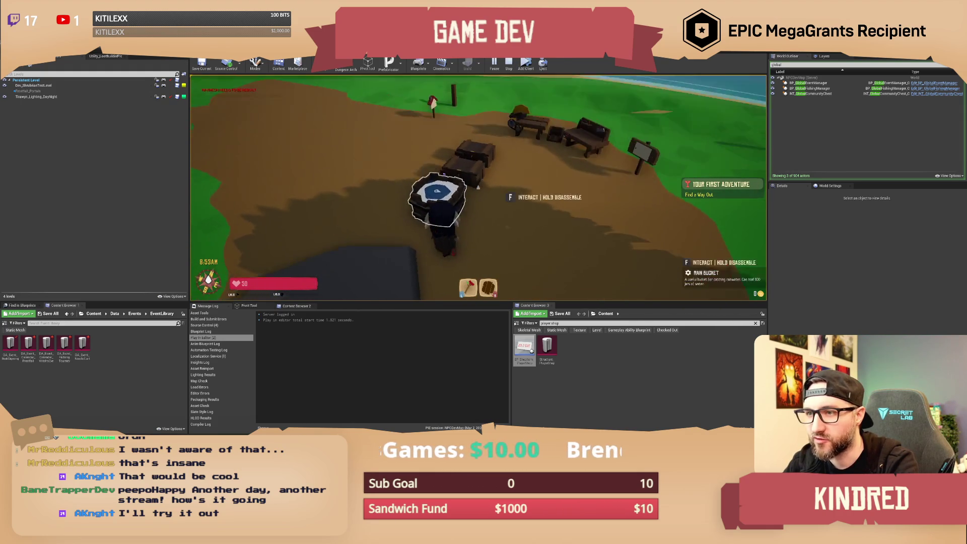
pyautogui.press('w')
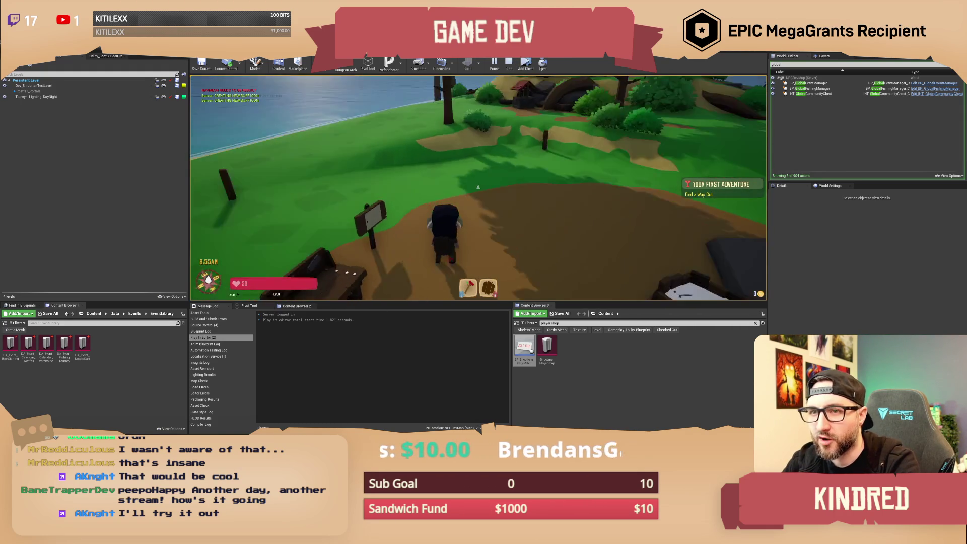
pyautogui.press('w')
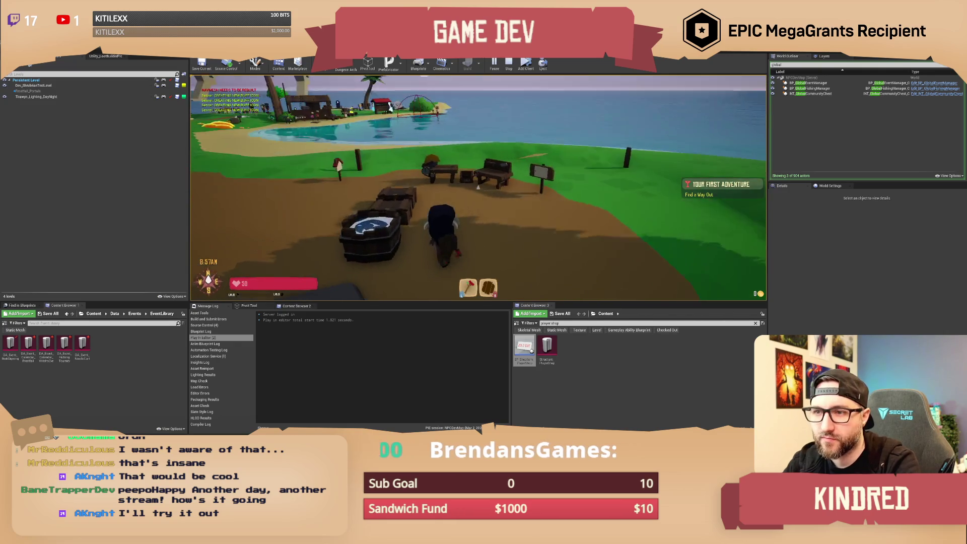
pyautogui.press('s')
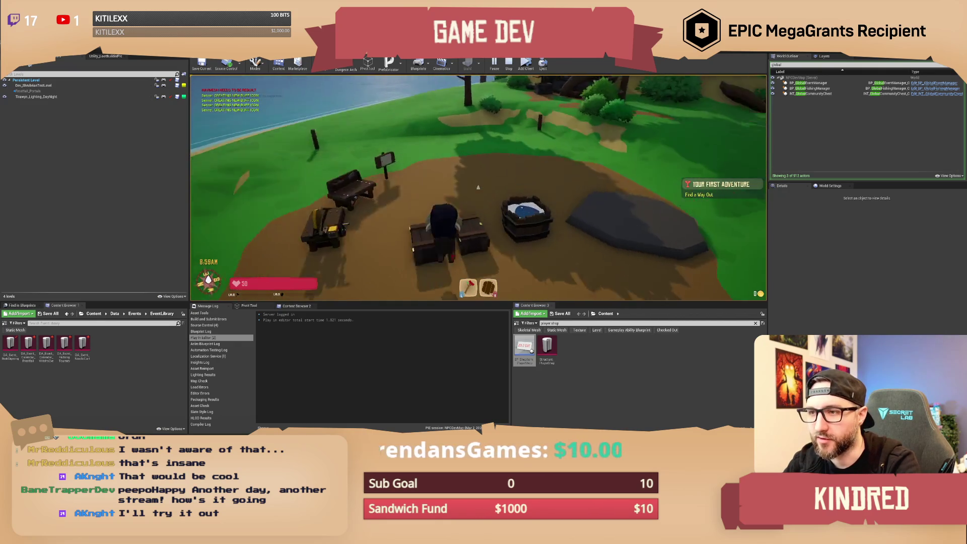
pyautogui.press('w')
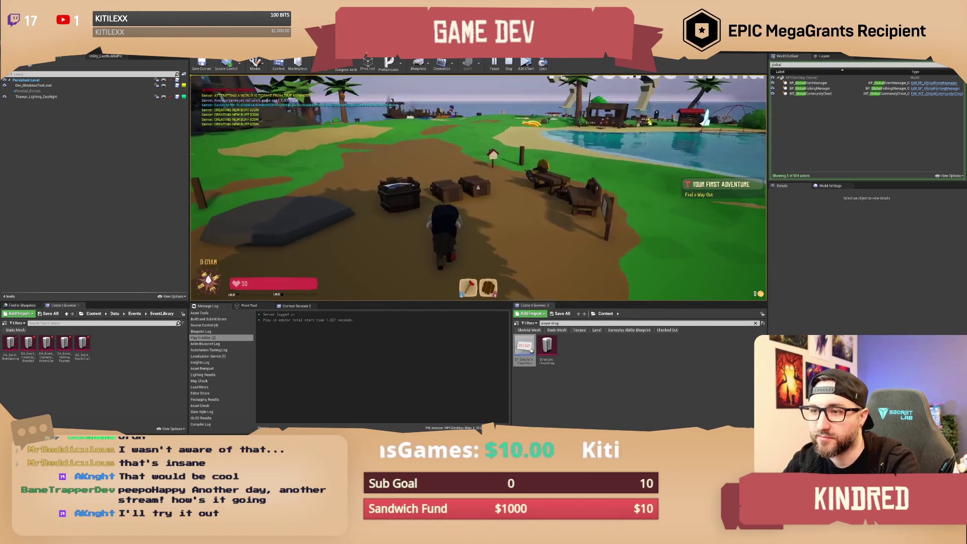
pyautogui.press('w')
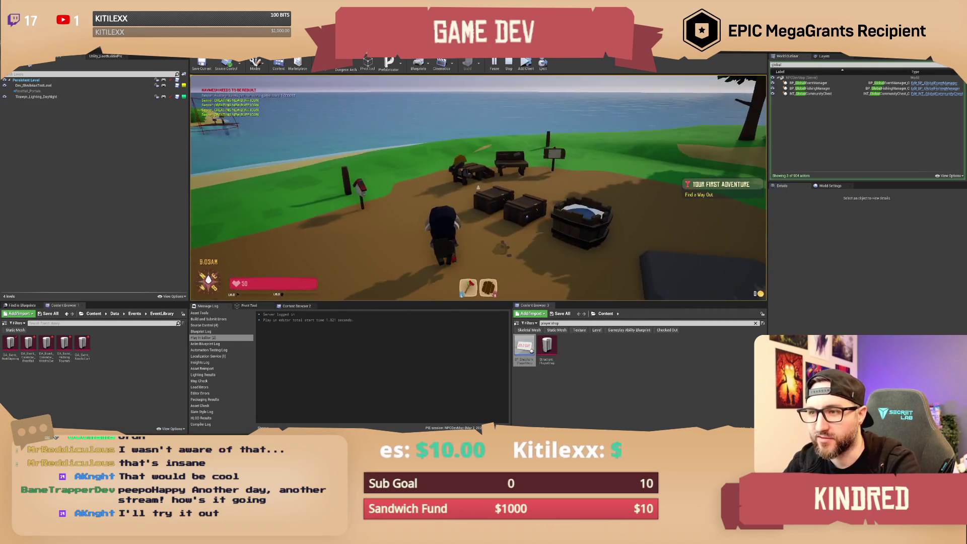
pyautogui.press('w')
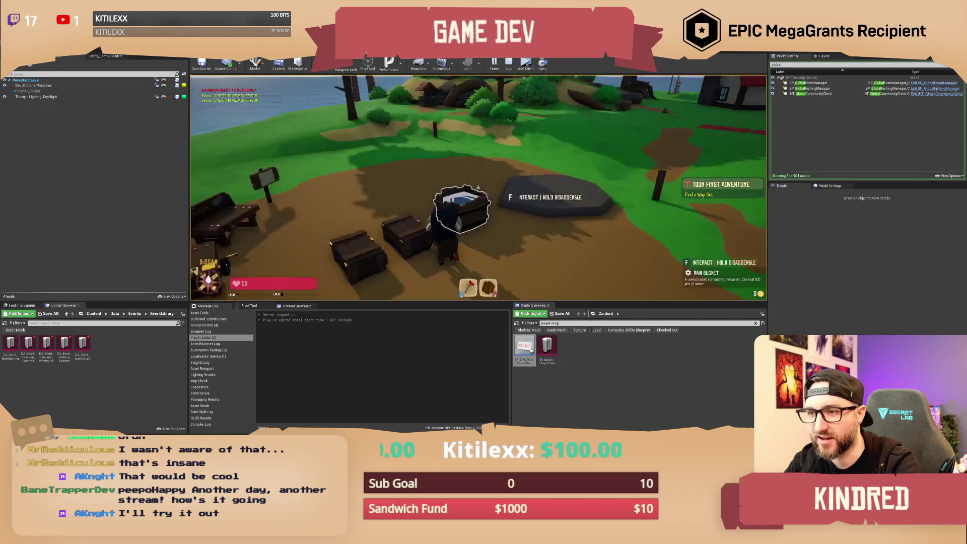
pyautogui.press('w')
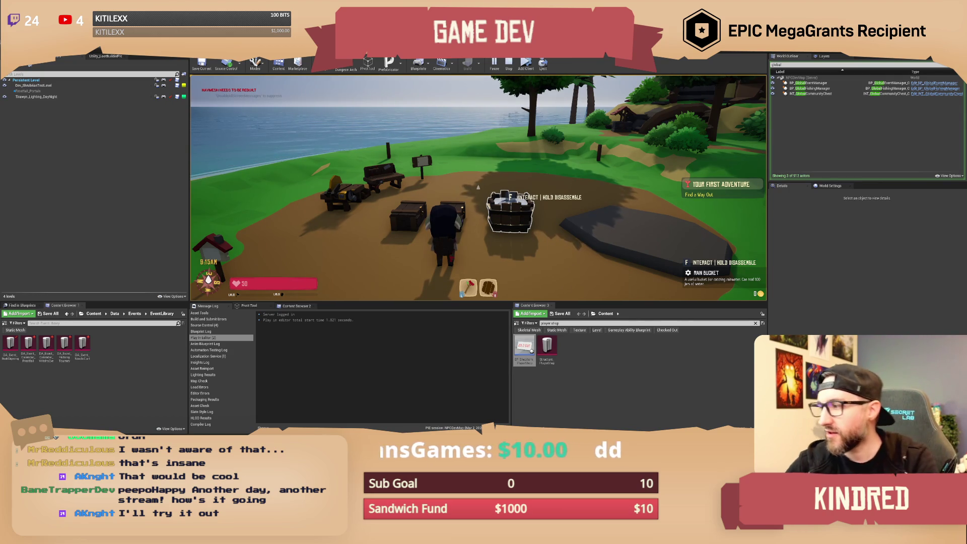
# - Open the in-game inventory with I, close it, and walk around the lakeside camp
pyautogui.moveTo(478, 188)
pyautogui.moveTo(663, 132)
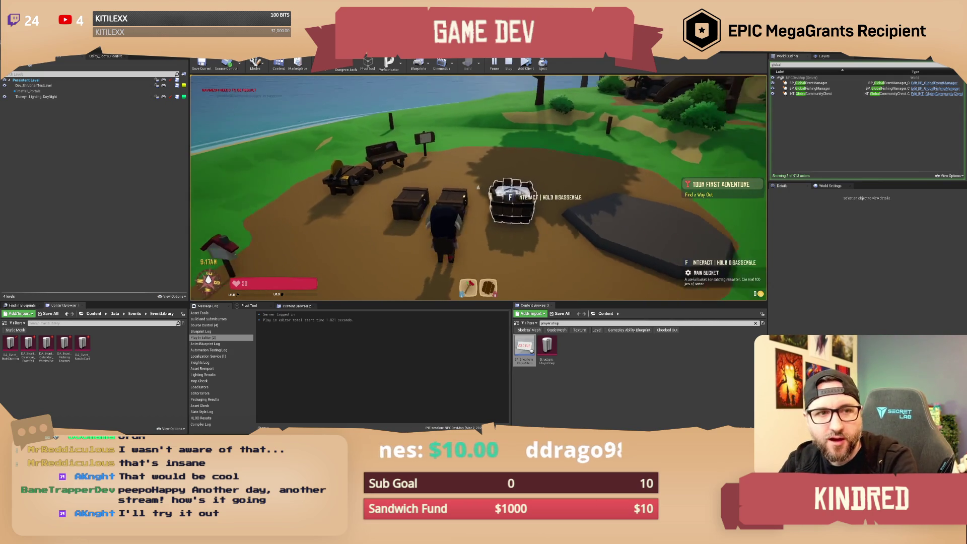
pyautogui.press('i')
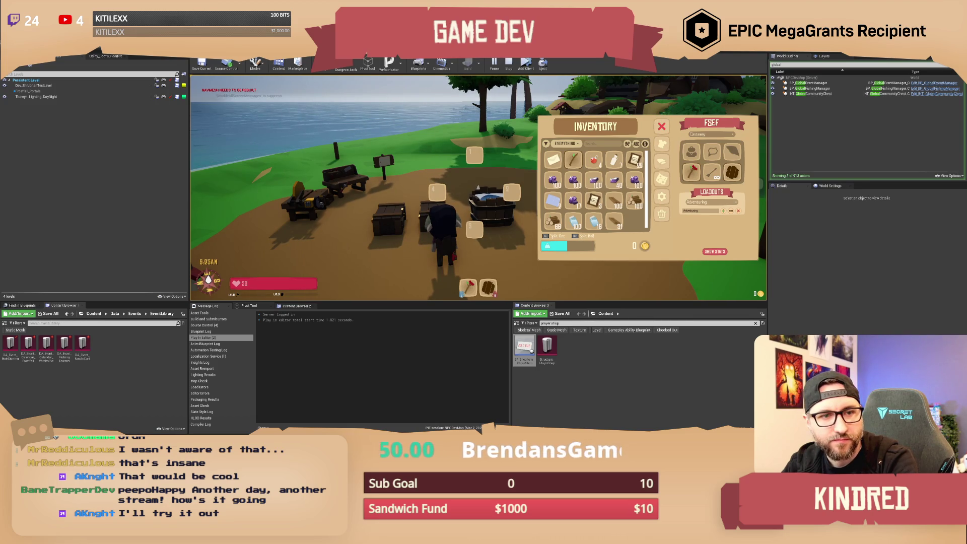
pyautogui.press('Tab')
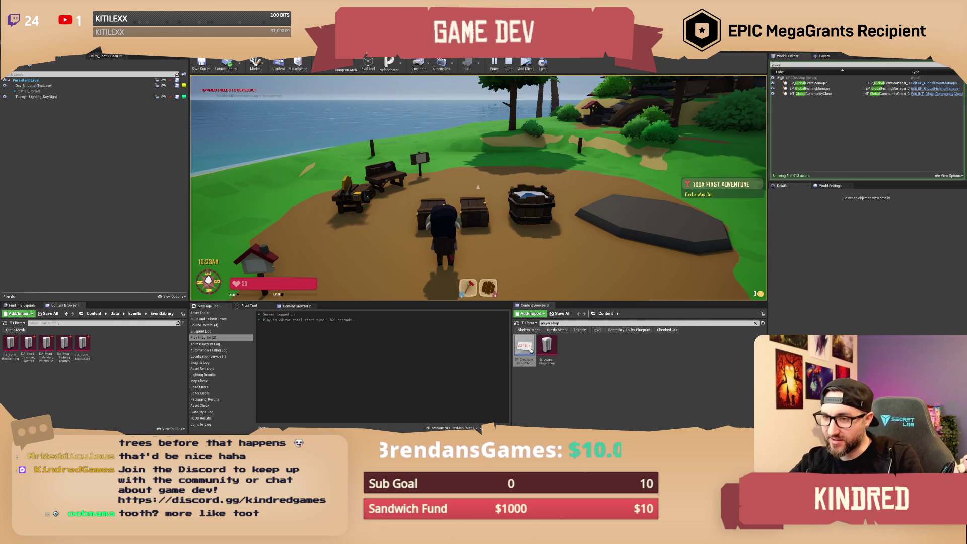
pyautogui.press('d')
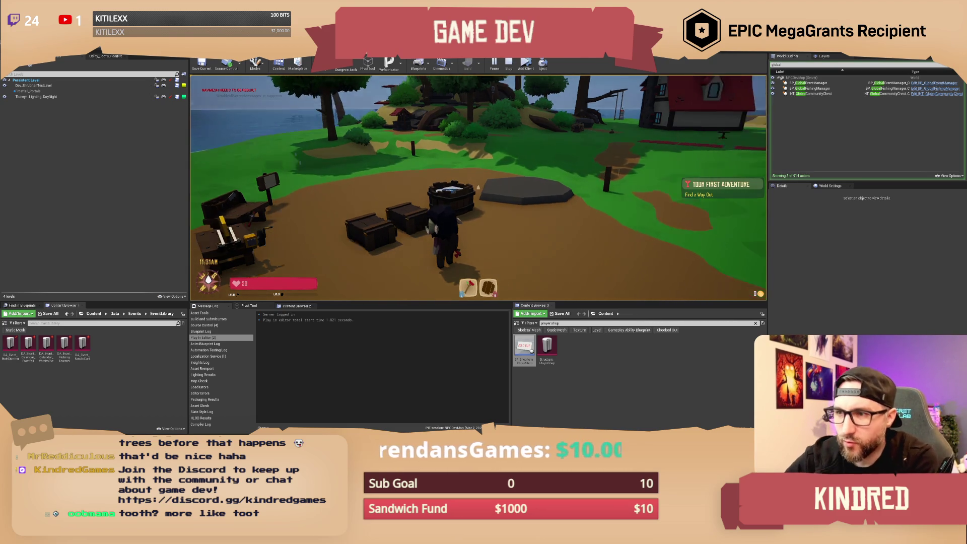
# - Set the game time to 2499 (night) with the /settime chat command
pyautogui.press('Return')
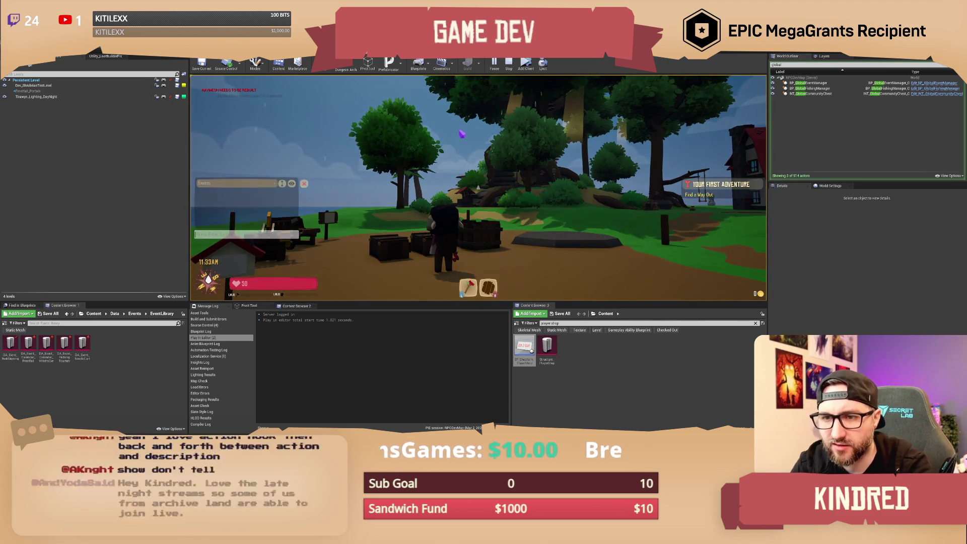
pyautogui.write('/settime 2499')
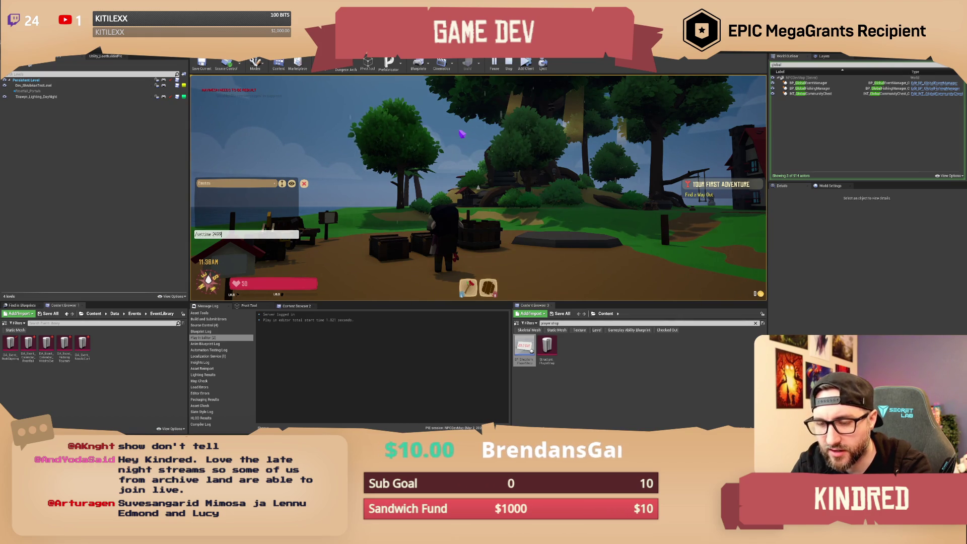
pyautogui.press('Return')
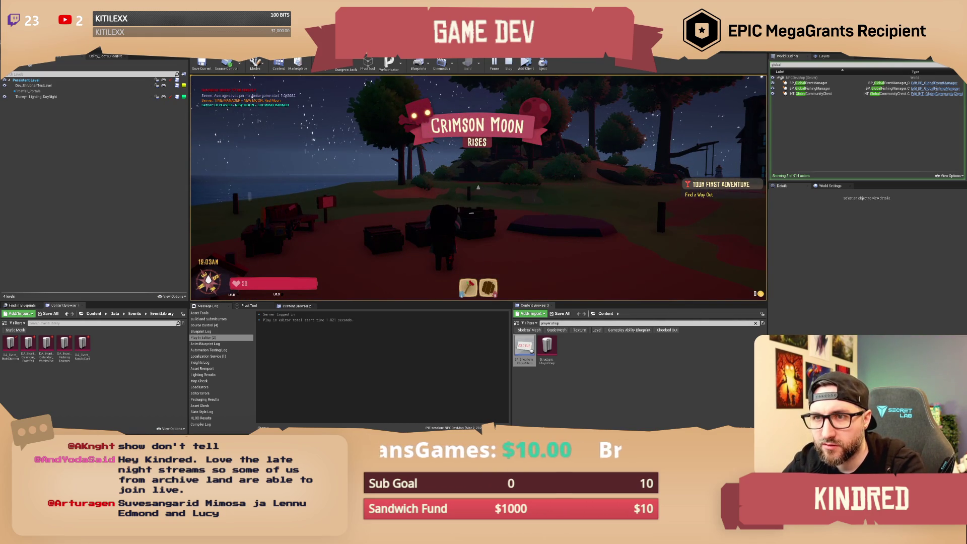
# - Run /setseason winter in chat, then end the playtest with Esc
pyautogui.press('Return')
pyautogui.write('/setseason winter')
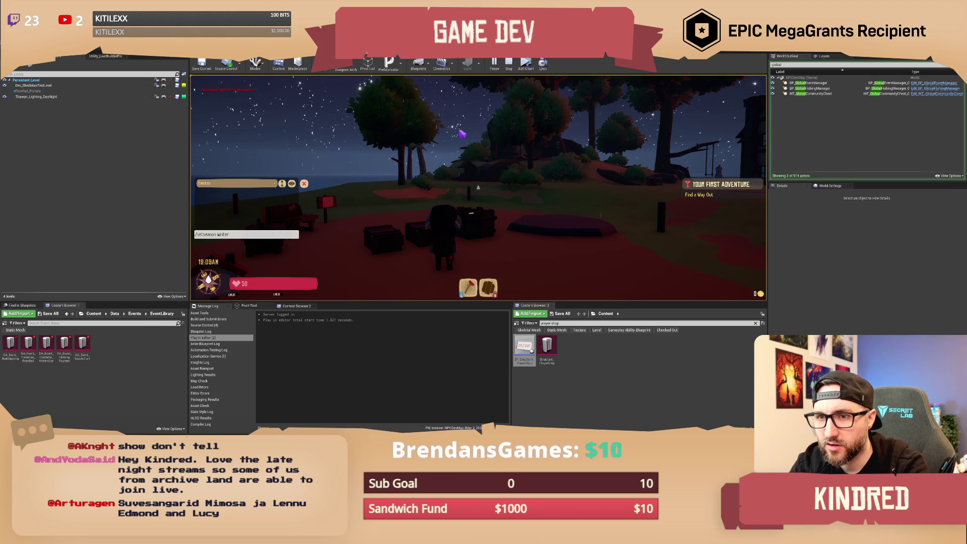
pyautogui.press('Return')
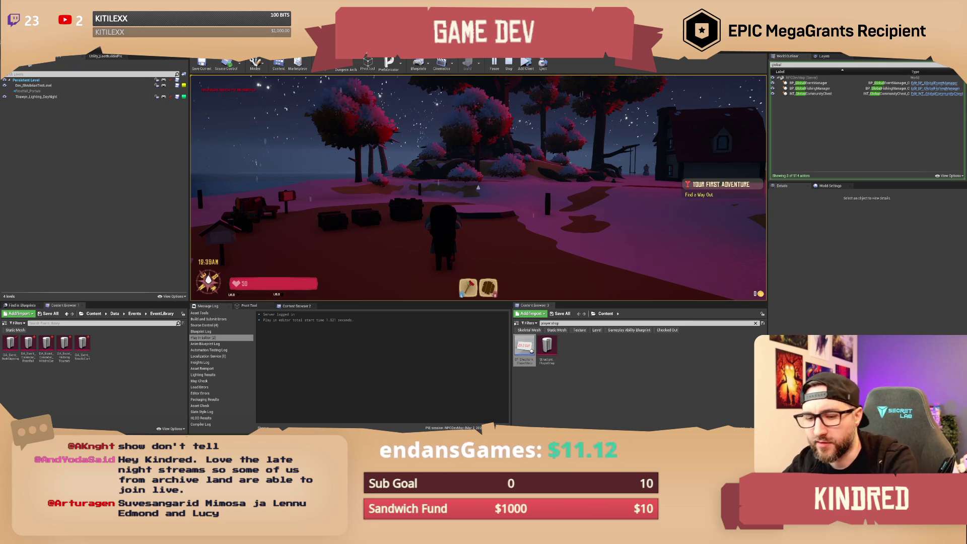
pyautogui.press('Escape')
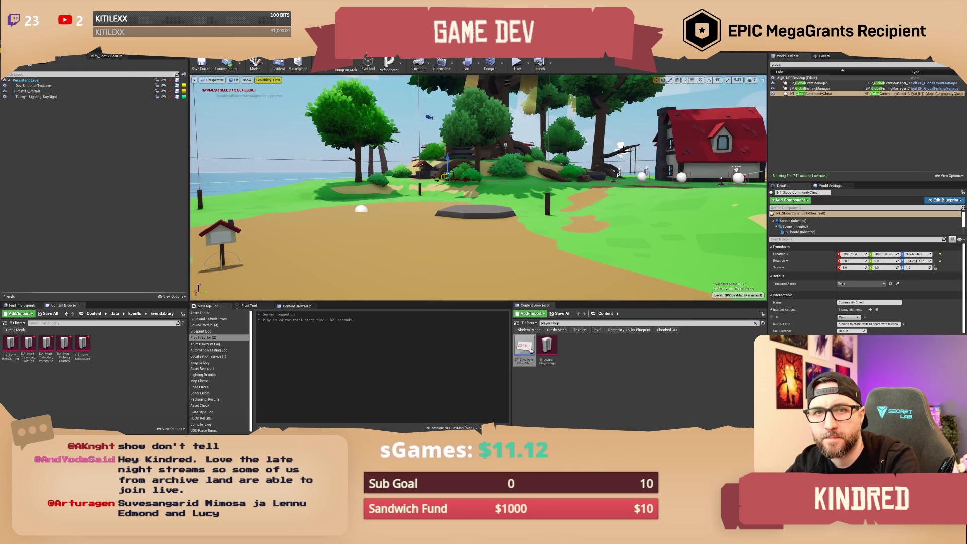
# - Load the Map_Dev_Mechanics level from File > Recent Levels
pyautogui.click(19, 55)
pyautogui.moveTo(7, 56)
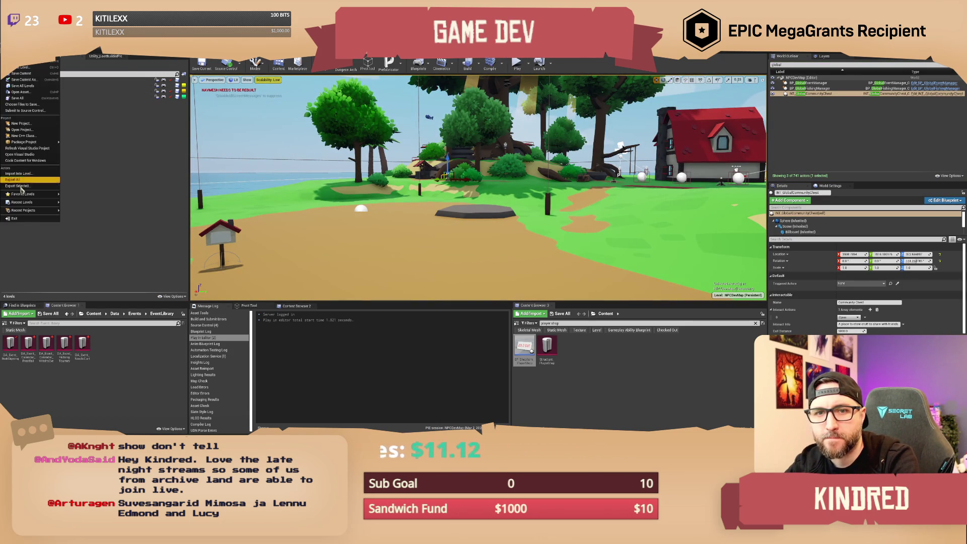
pyautogui.moveTo(37, 203)
pyautogui.click(81, 208)
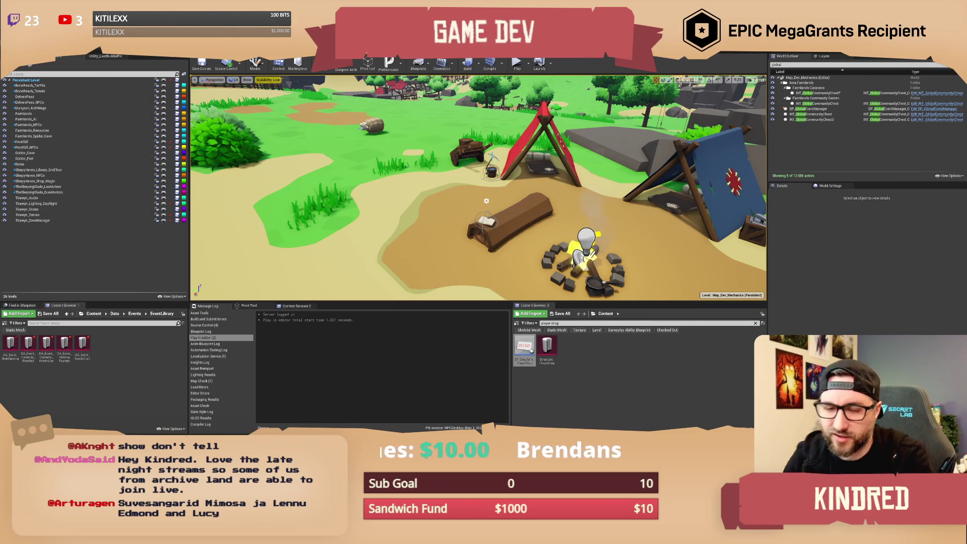
# - Pull the view back, run a brief Play-in-Editor session, and stop it with Esc
pyautogui.moveTo(478, 192)
pyautogui.mouseDown()
pyautogui.moveTo(445, 224)
pyautogui.moveTo(445, 201)
pyautogui.mouseUp()
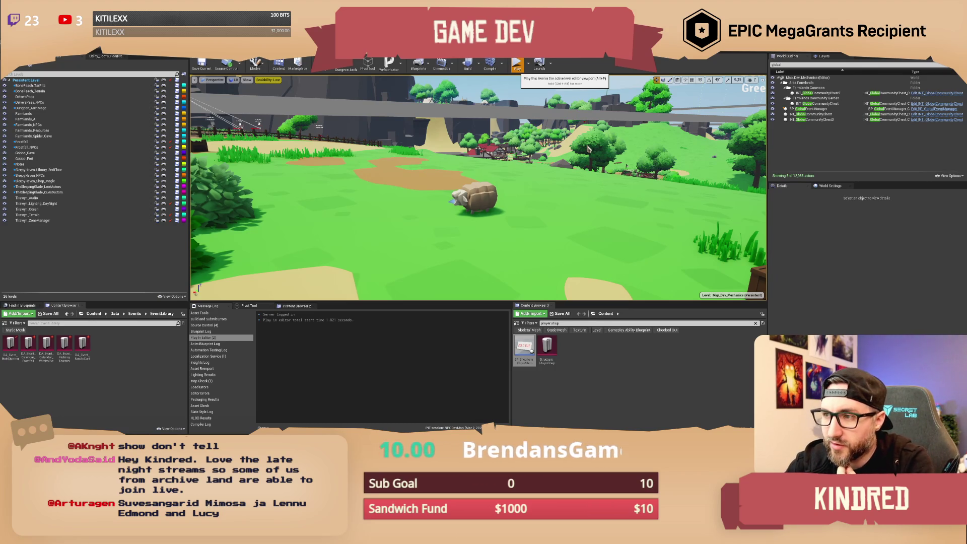
pyautogui.click(517, 65)
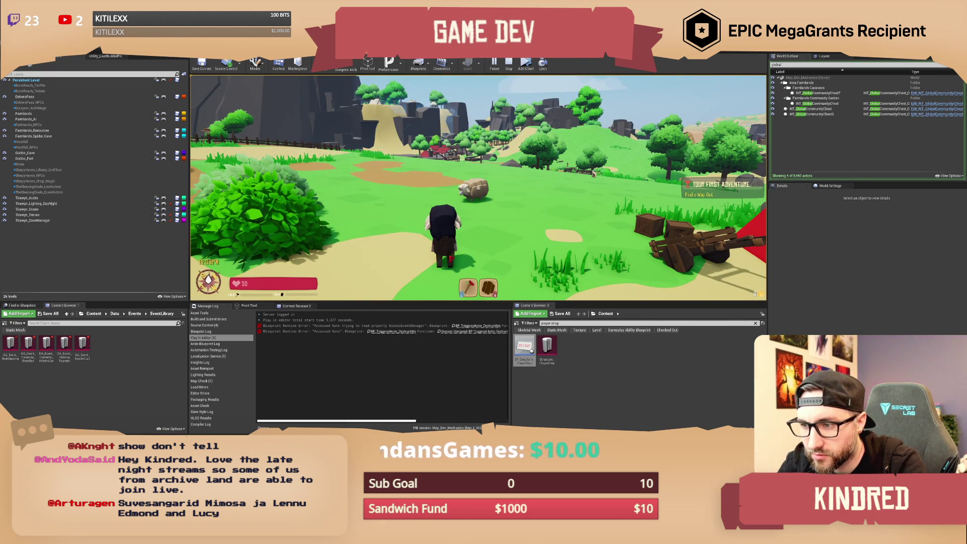
pyautogui.press('Escape')
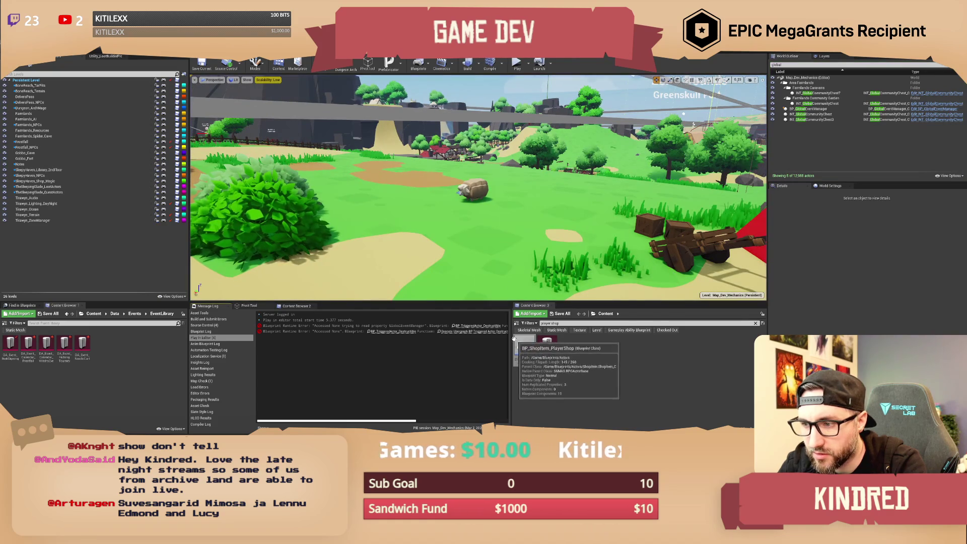
# - Generate a Persistent Actor Unique ID for BP_GlobalEventManager's RamaSave component, then replay the level
pyautogui.moveTo(513, 342); pyautogui.dragTo(654, 341)
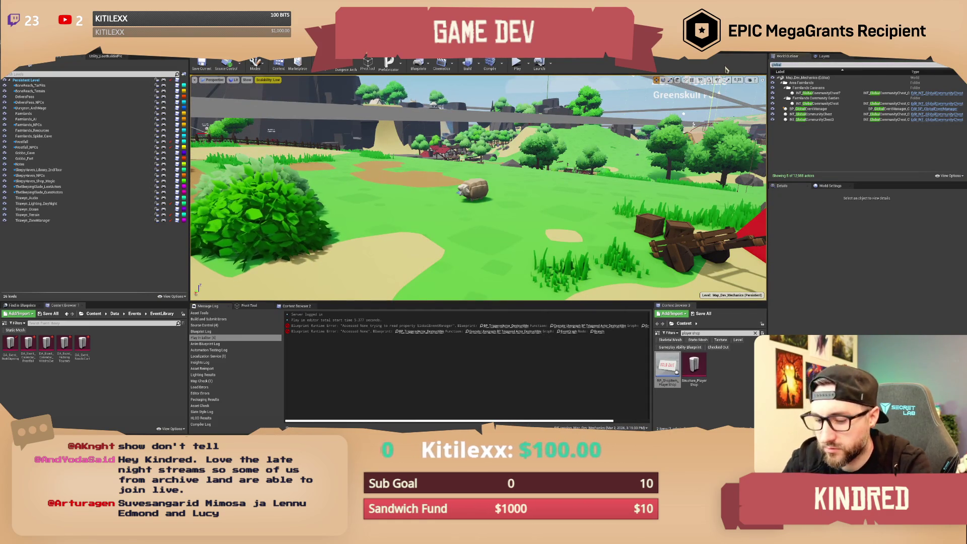
pyautogui.click(811, 109)
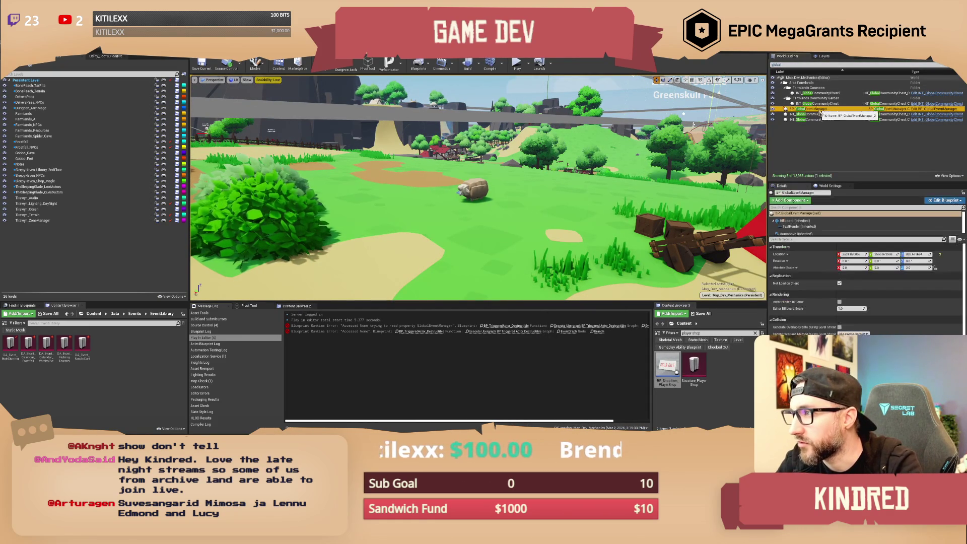
pyautogui.click(796, 234)
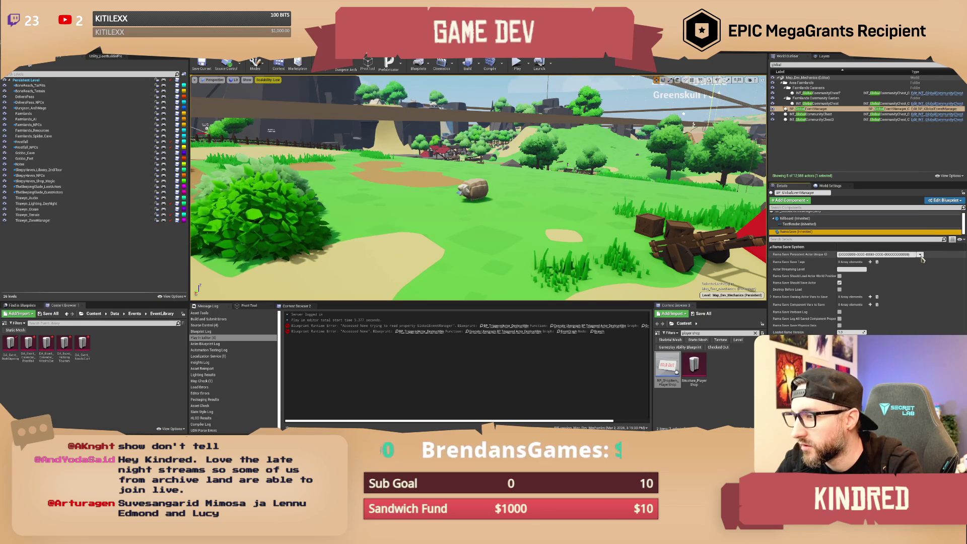
pyautogui.click(921, 255)
pyautogui.click(926, 263)
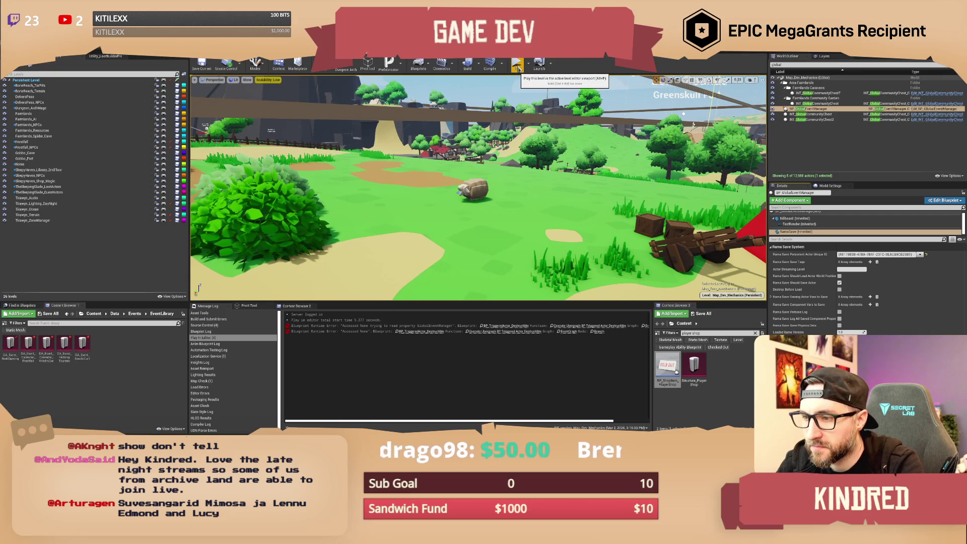
pyautogui.click(517, 67)
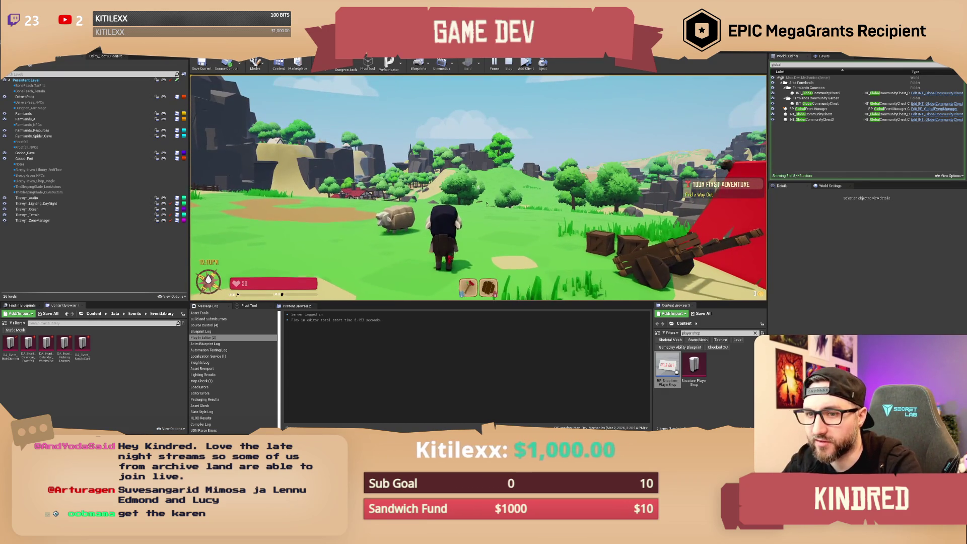
# - Walk the character across the grass, over the grey rock and dirt path to the forge
pyautogui.press('w')
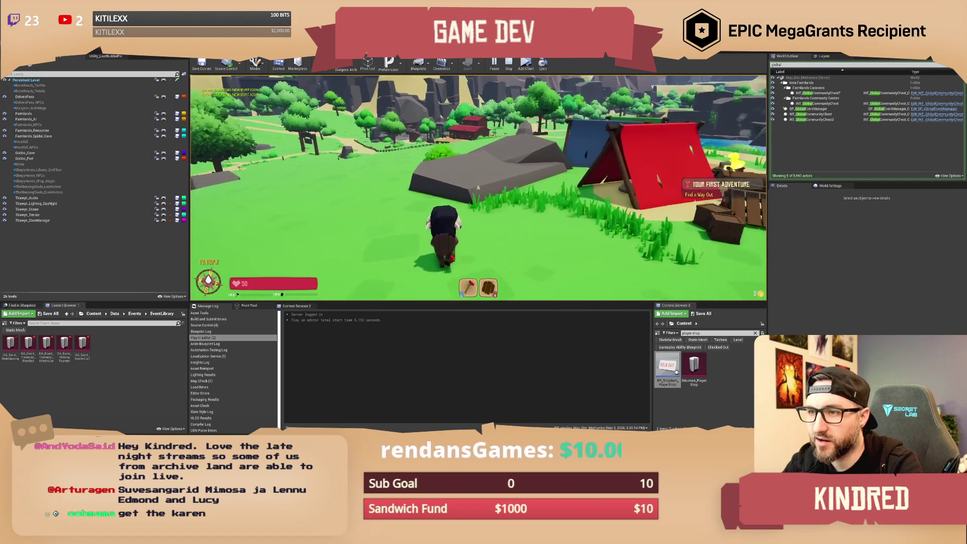
pyautogui.press('w')
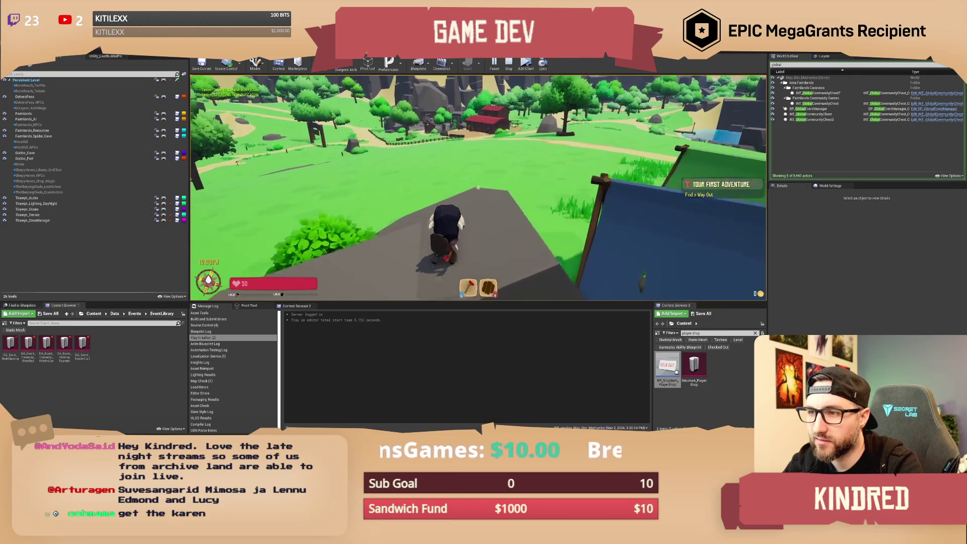
pyautogui.press('w')
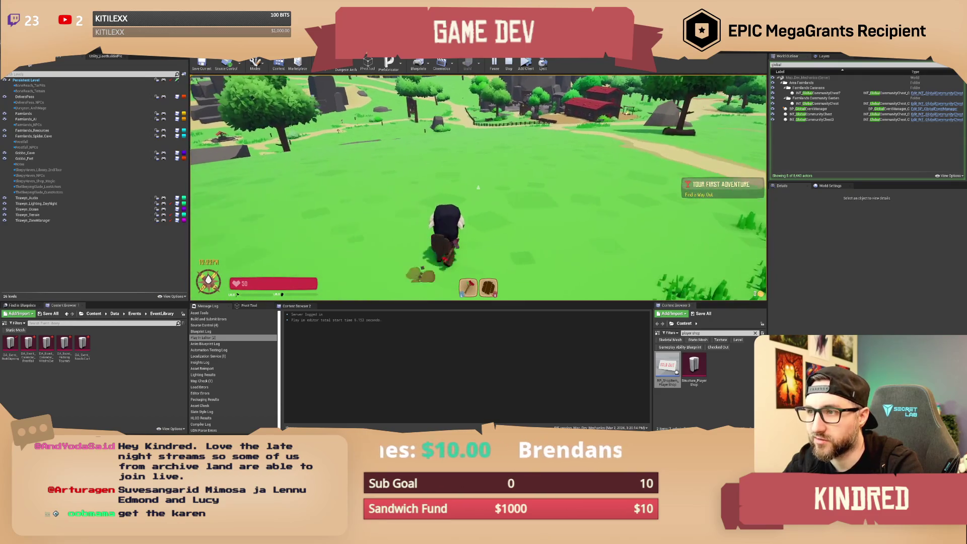
pyautogui.press('w')
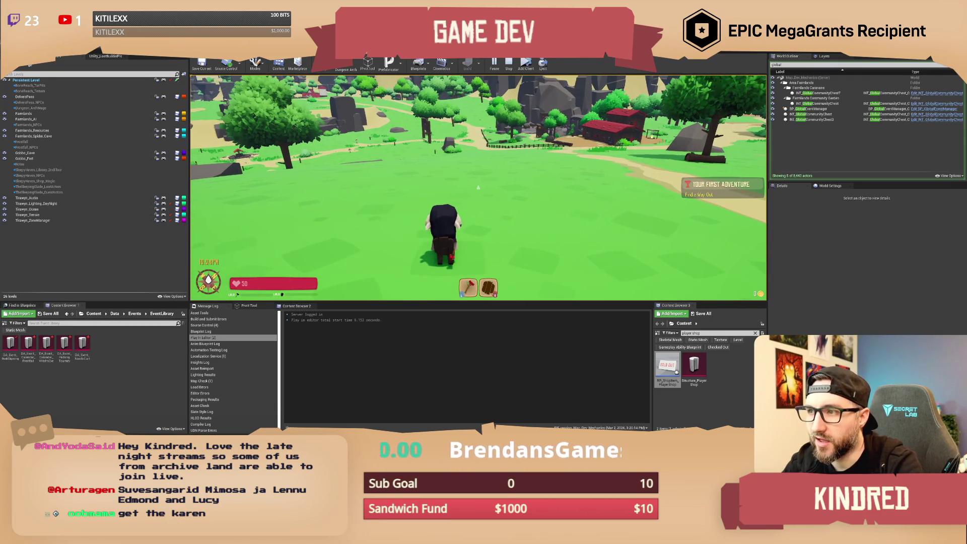
pyautogui.press('w')
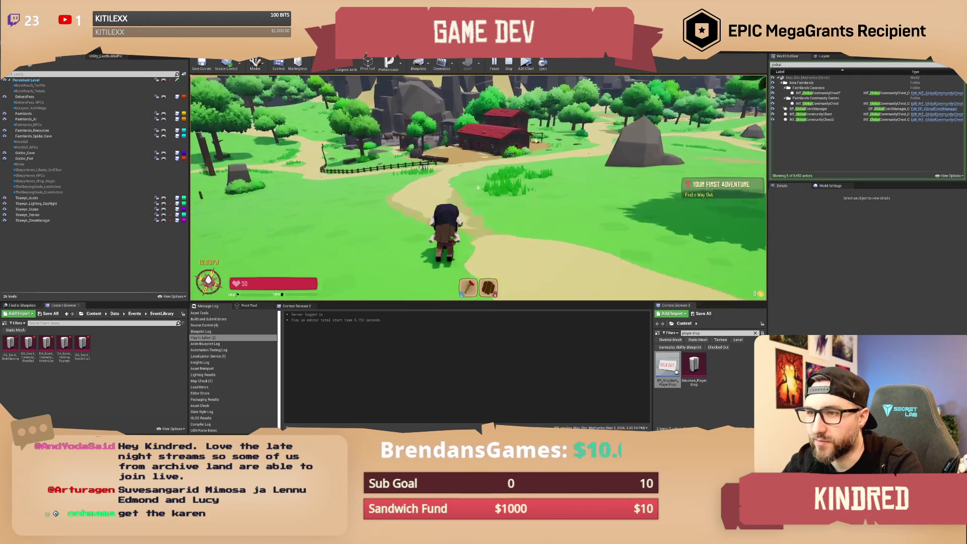
pyautogui.press('w')
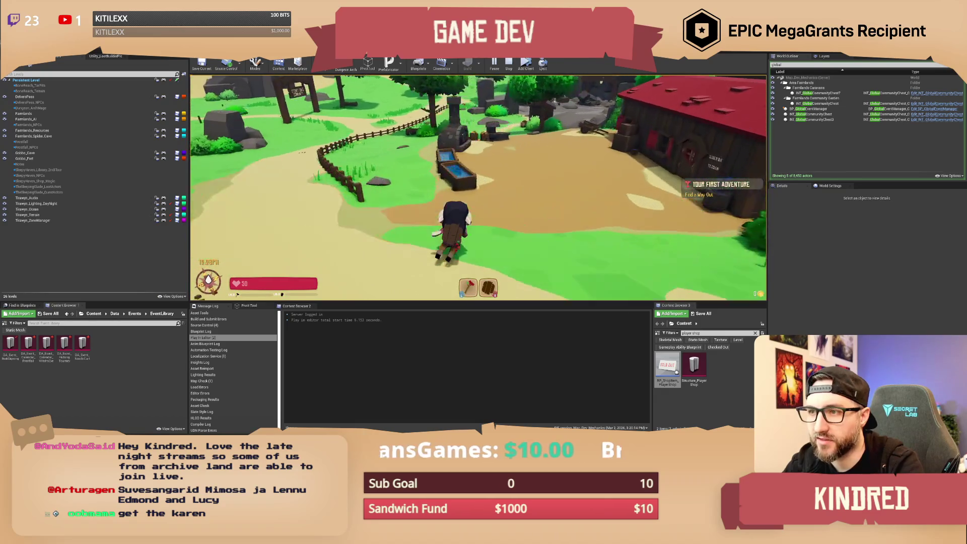
pyautogui.press('w')
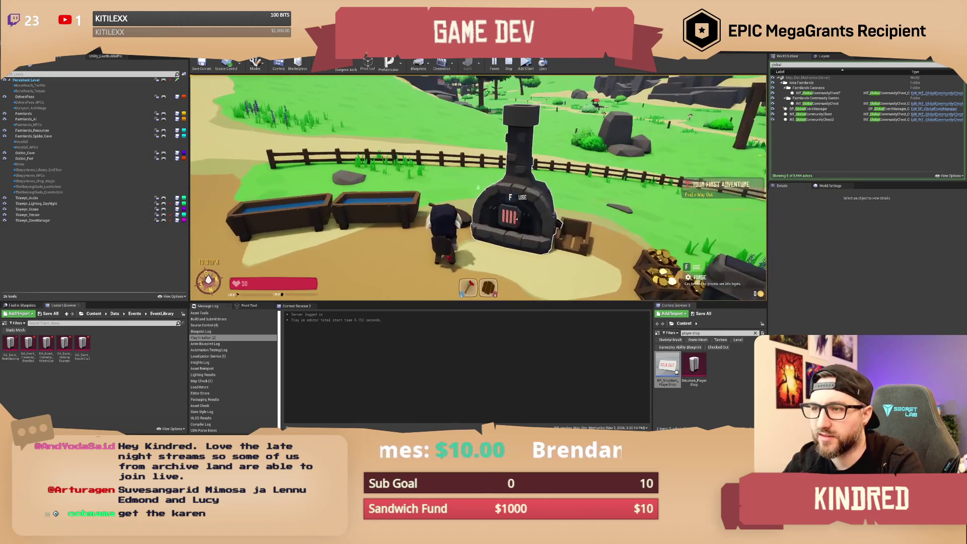
pyautogui.press('a')
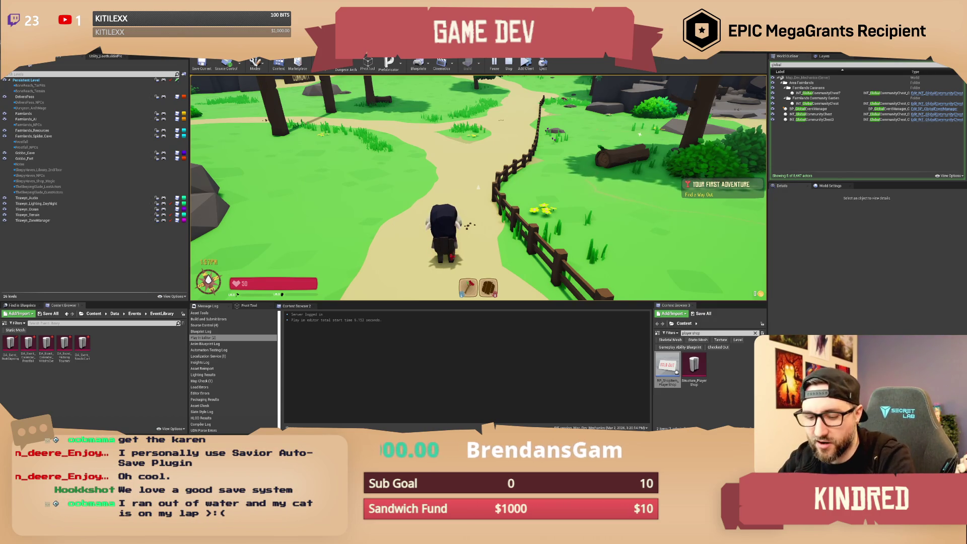
# - Run along the dirt path past the red barn and mailboxes toward the pond
pyautogui.press('d')
pyautogui.press('a')
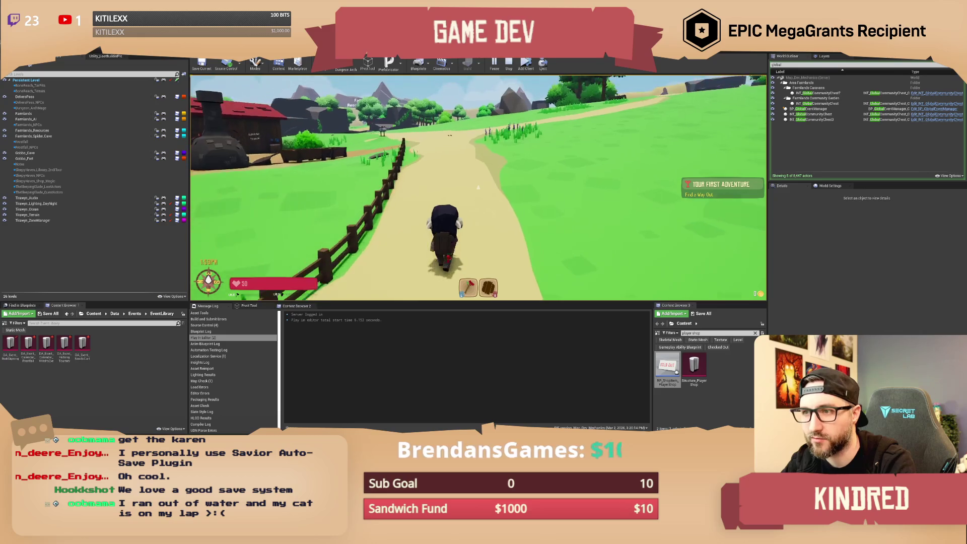
pyautogui.press('a')
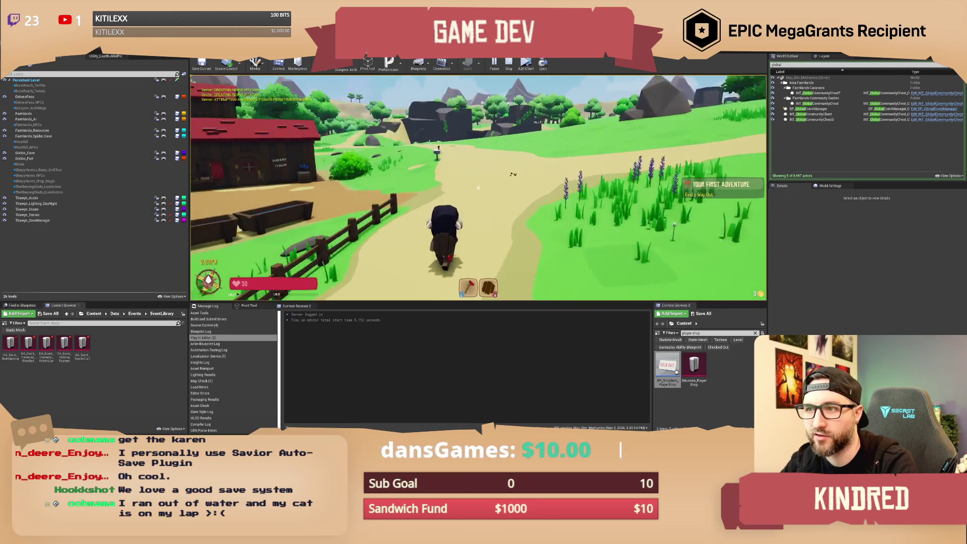
pyautogui.press('w')
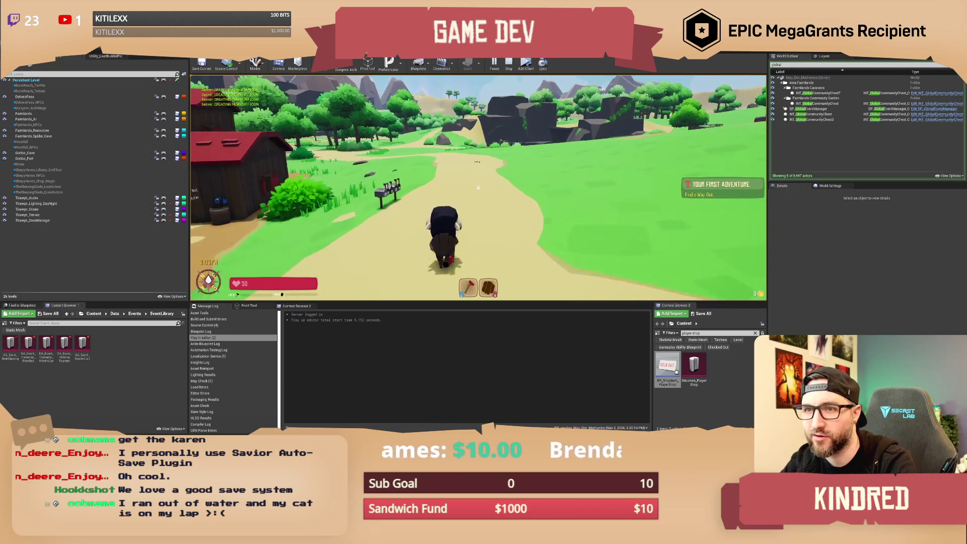
pyautogui.press('w')
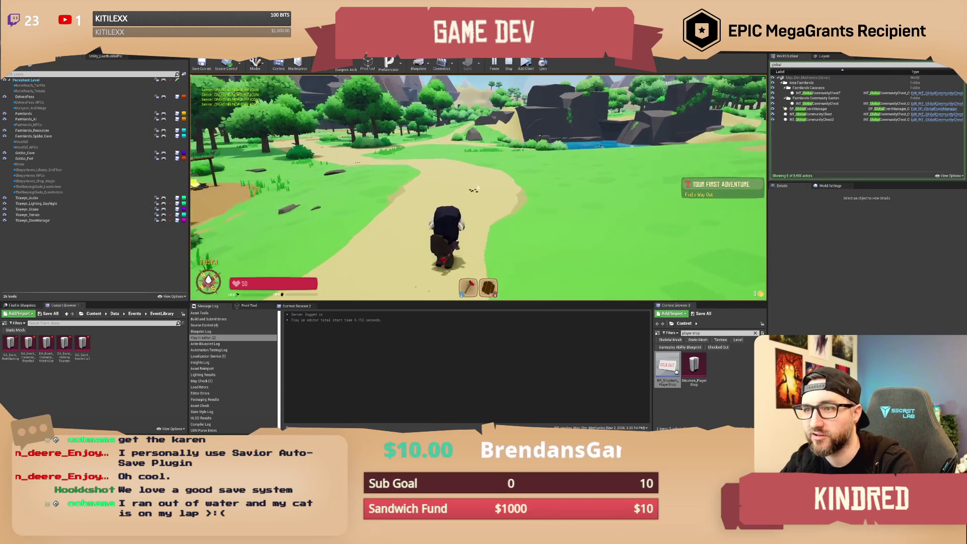
pyautogui.press('w')
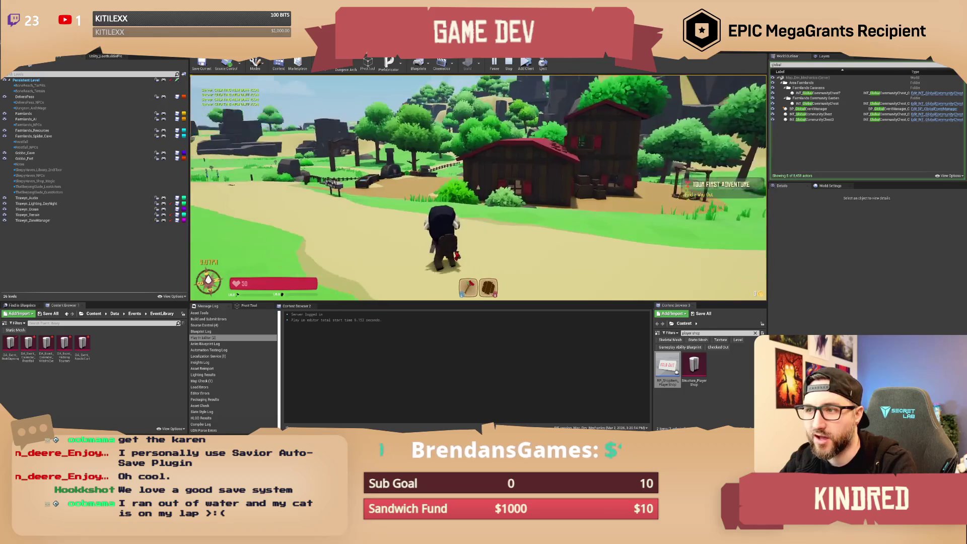
pyautogui.press('w')
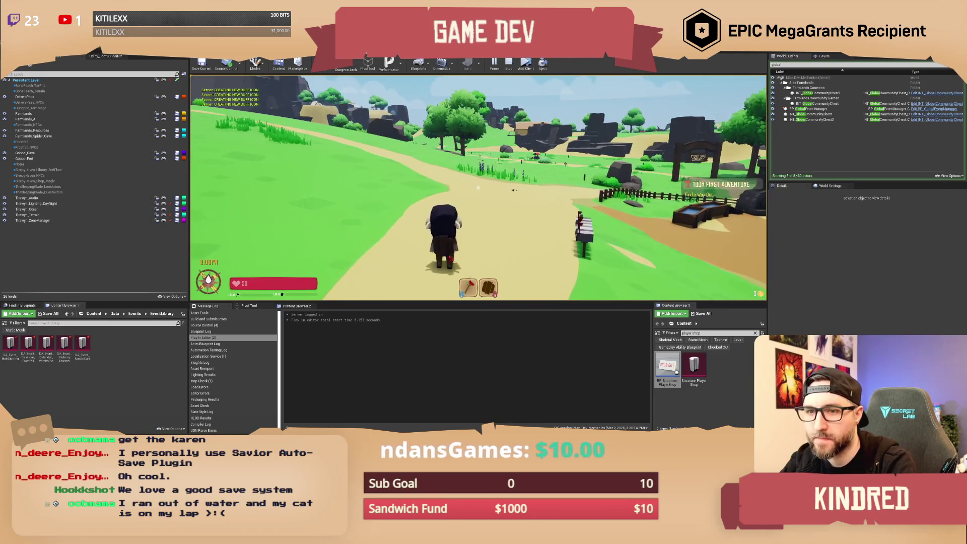
# - Enter /setseason winter in chat, then walk across the snowy grassland toward the village
pyautogui.press('Return')
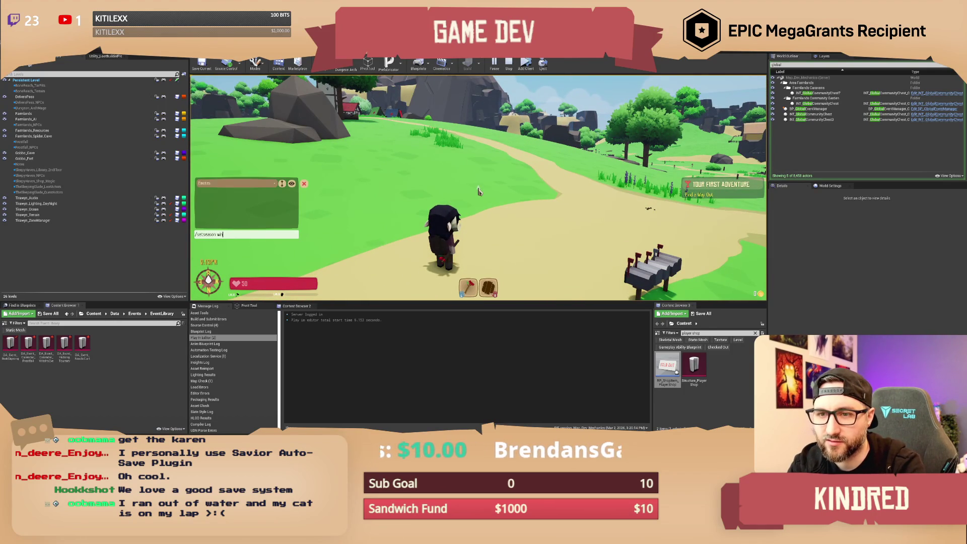
pyautogui.write('nter')
pyautogui.press('Return')
pyautogui.press('w')
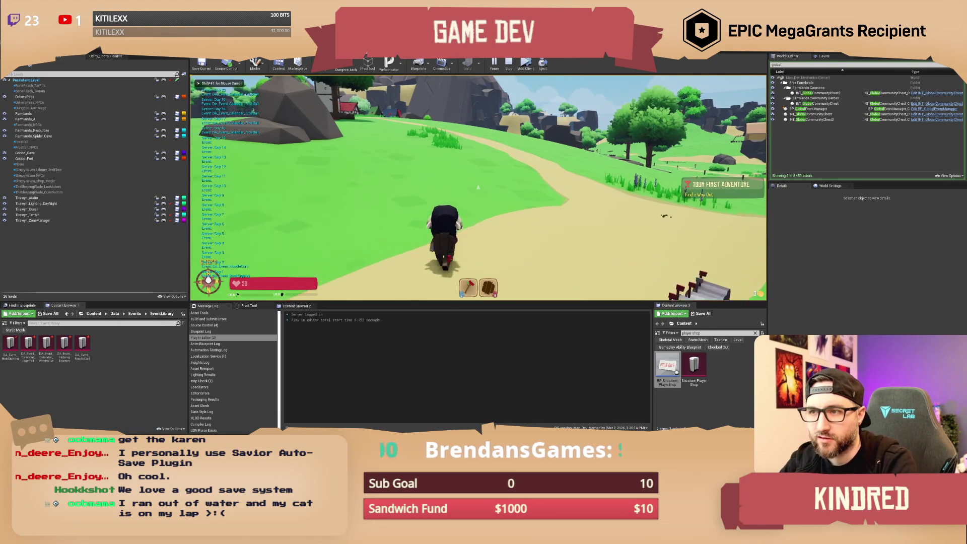
pyautogui.press('w')
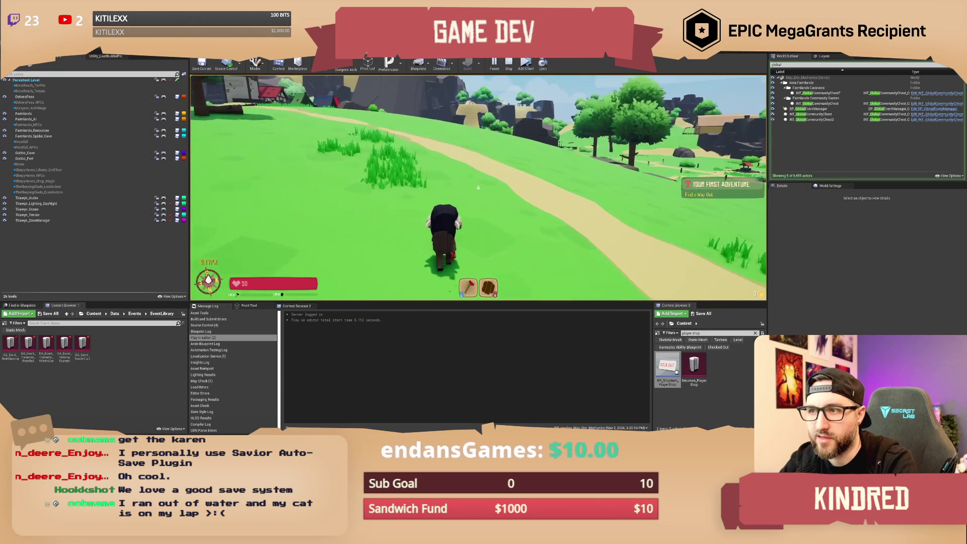
pyautogui.press('w')
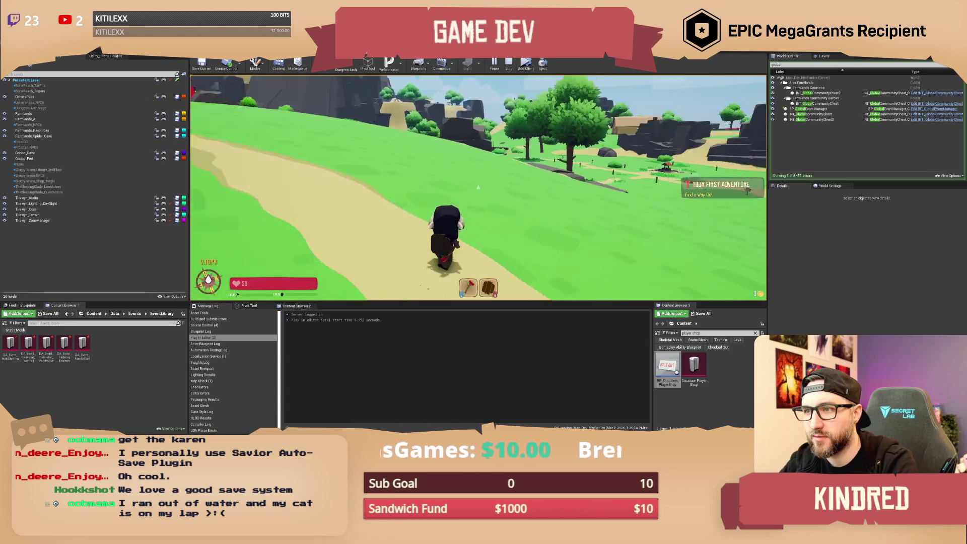
pyautogui.press('w')
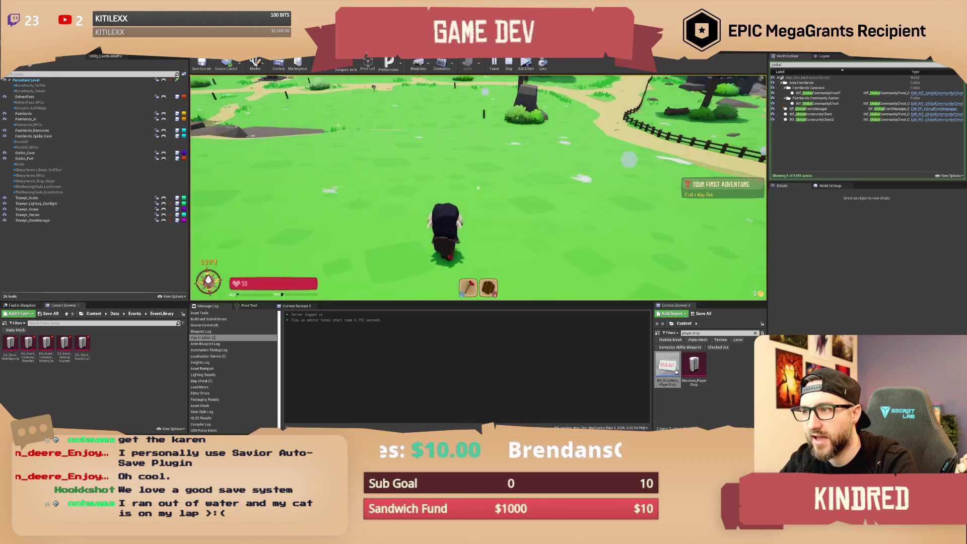
pyautogui.press('w')
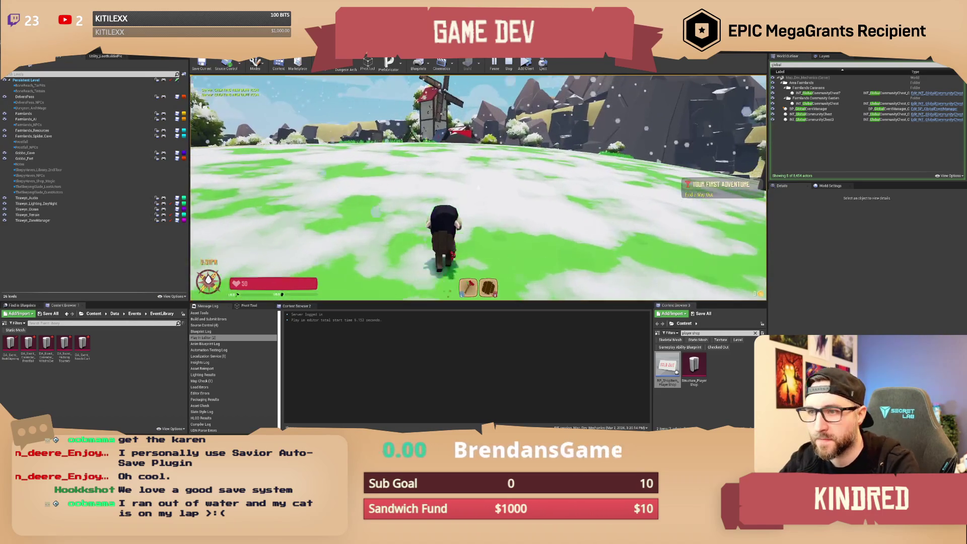
# - Set the game clock to 2499 with the /settime chat command
pyautogui.press('Return')
pyautogui.write('/s')
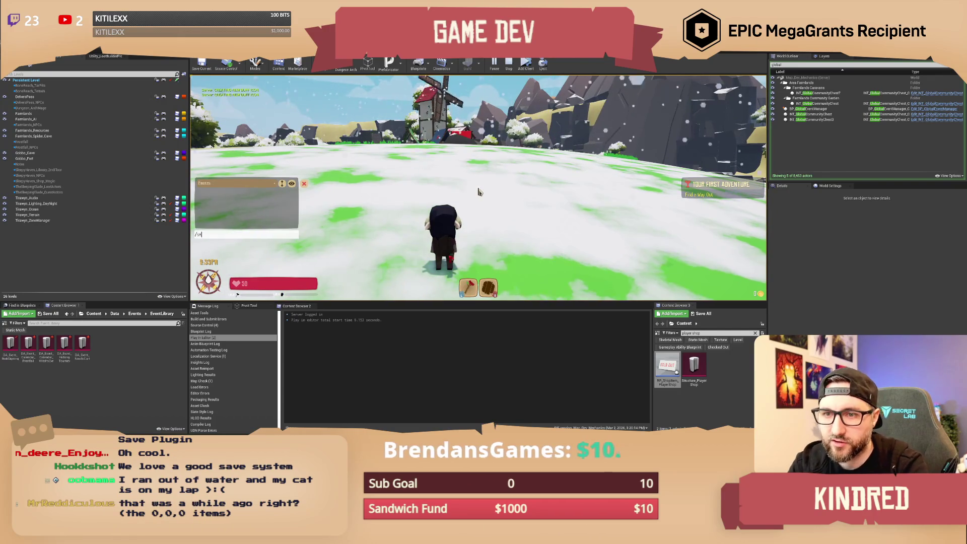
pyautogui.write('e 2499')
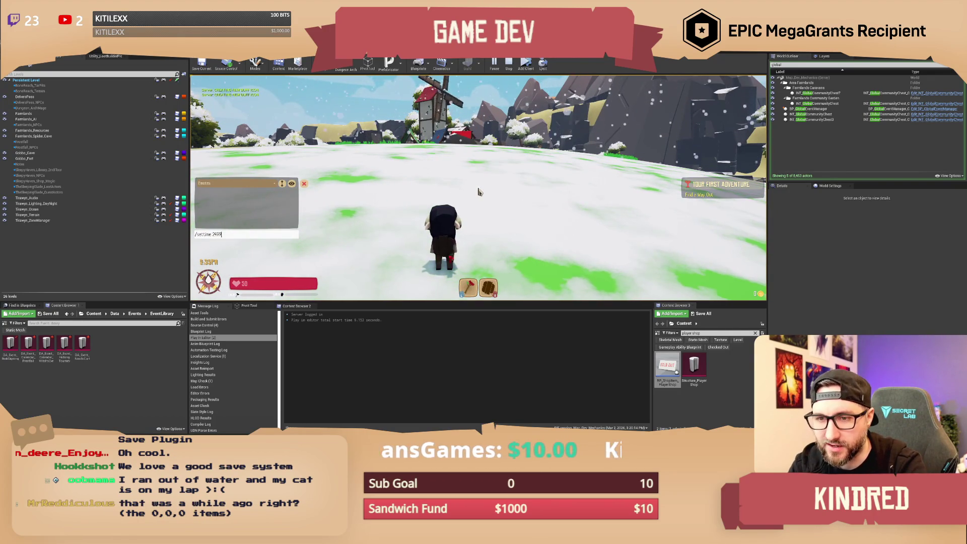
pyautogui.press('Return')
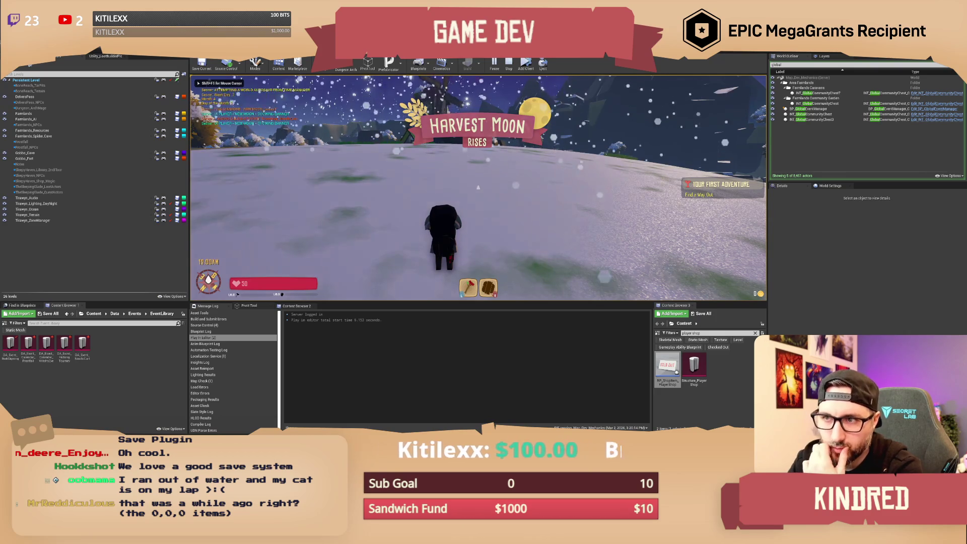
# - Resend /settime 2499 repeatedly through Moonless Night and Crimson Moon, then close chat
pyautogui.press('Up')
pyautogui.press('Return')
pyautogui.press('Up')
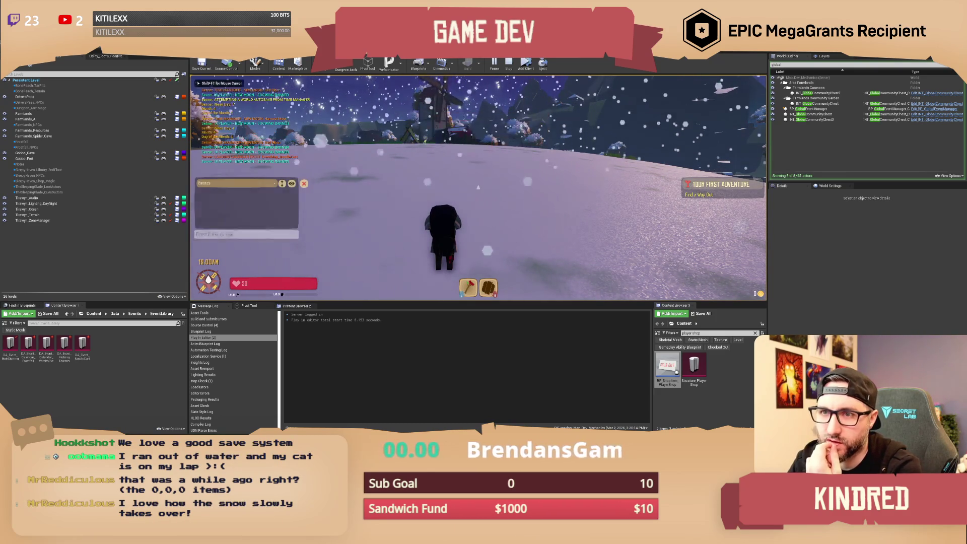
pyautogui.press('Return')
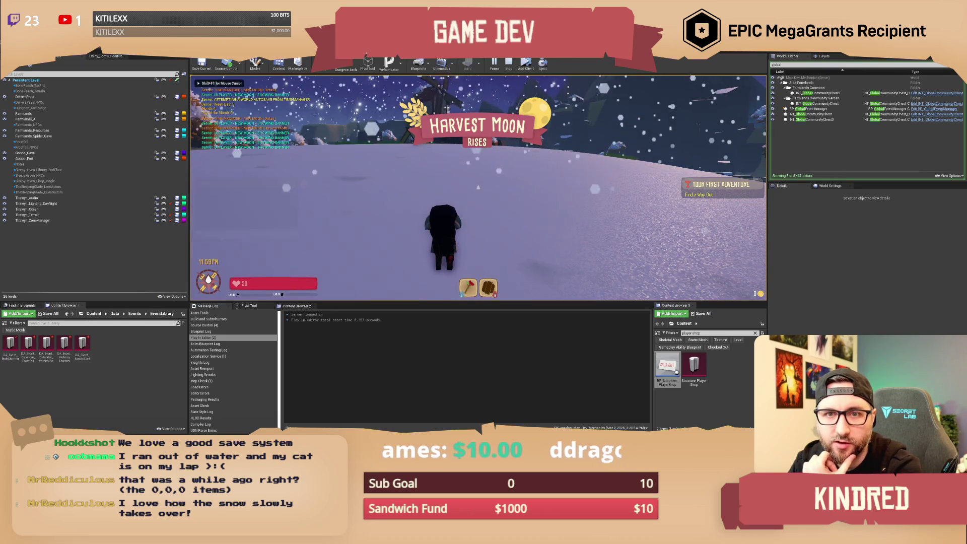
pyautogui.press('Return')
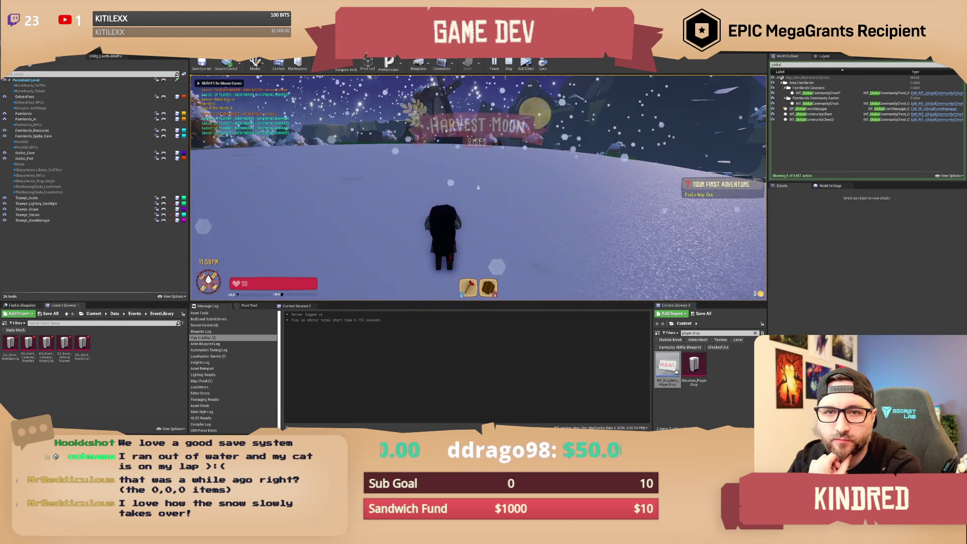
pyautogui.press('Return')
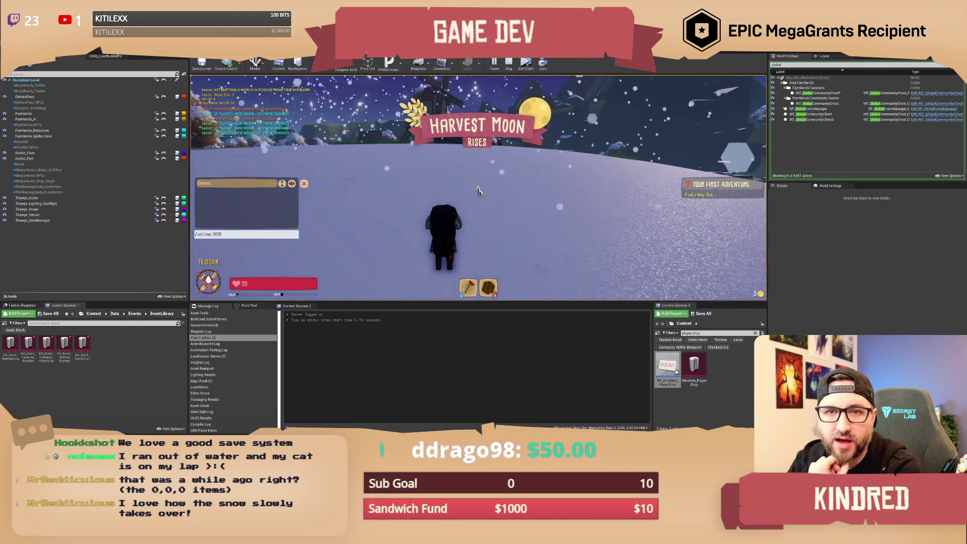
pyautogui.press('Return')
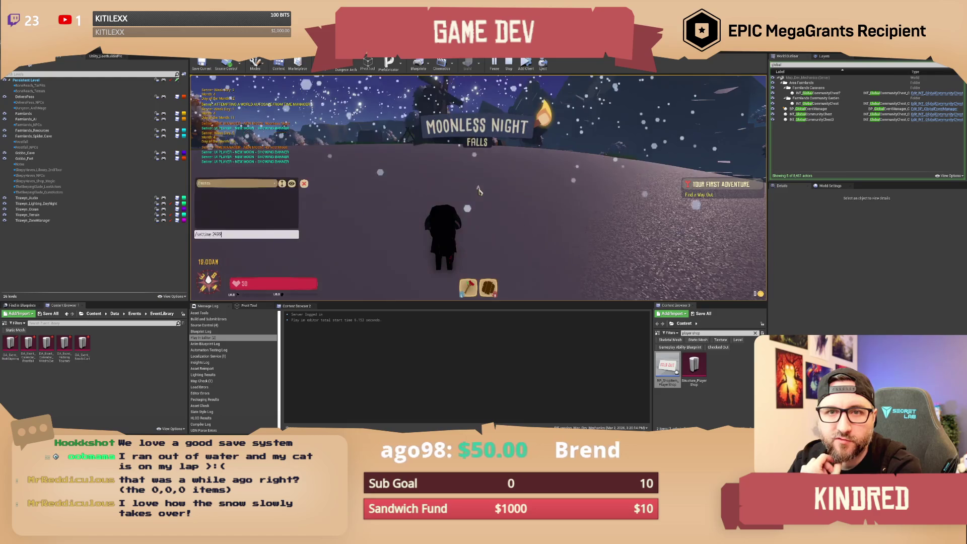
pyautogui.press('Return')
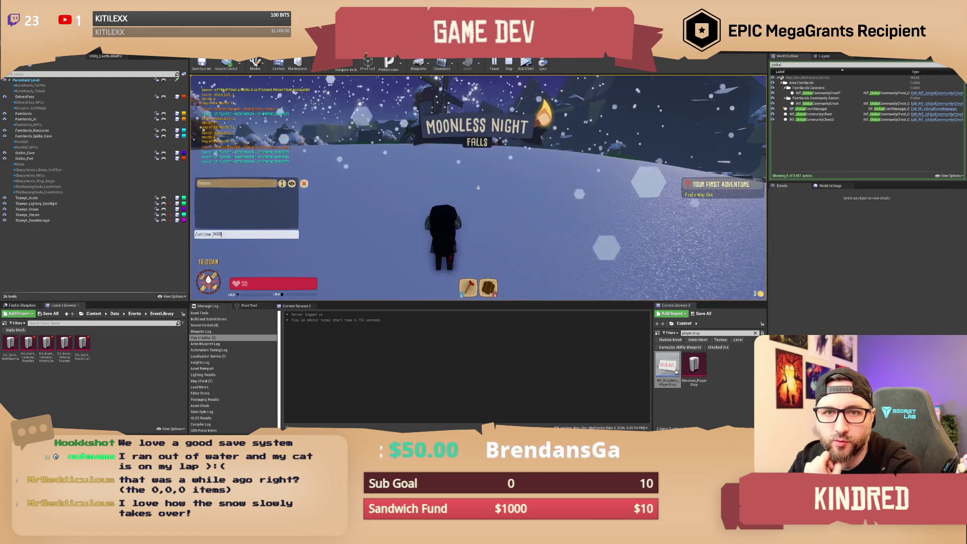
pyautogui.press('Return')
pyautogui.press('Return')
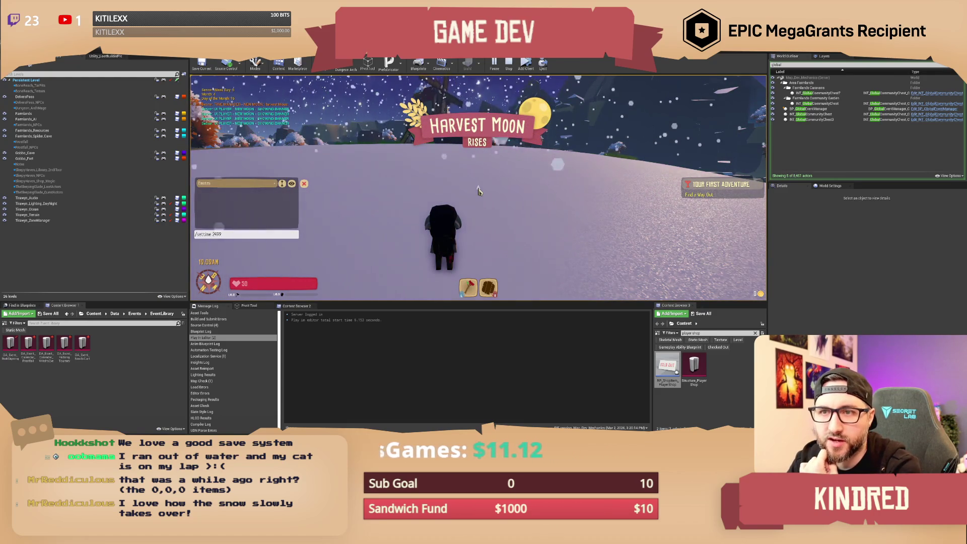
pyautogui.press('BackSpace')
pyautogui.press('BackSpace')
pyautogui.press('BackSpace')
pyautogui.press('Escape')
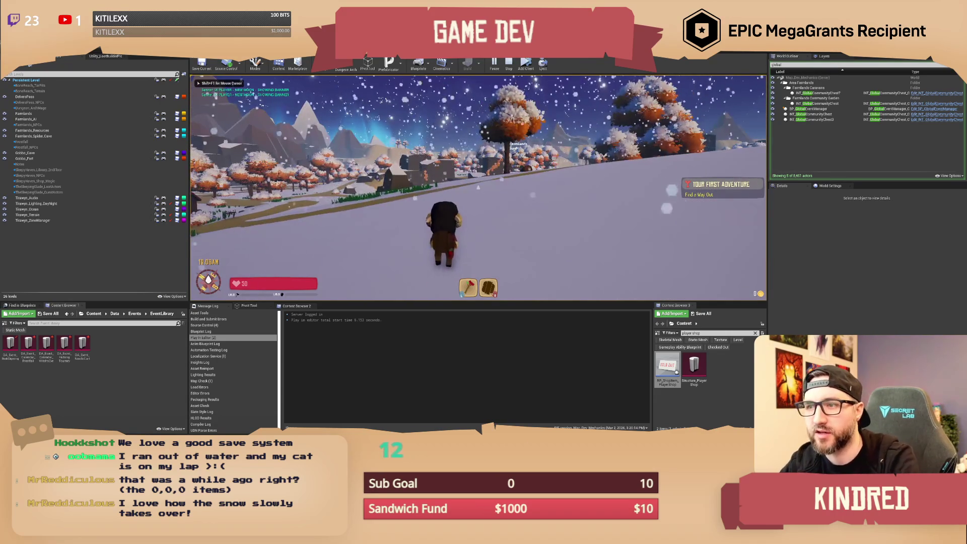
# - Walk the character up the snowy pine hilltop overlooking the frozen lake and island
pyautogui.press('w')
pyautogui.press('w')
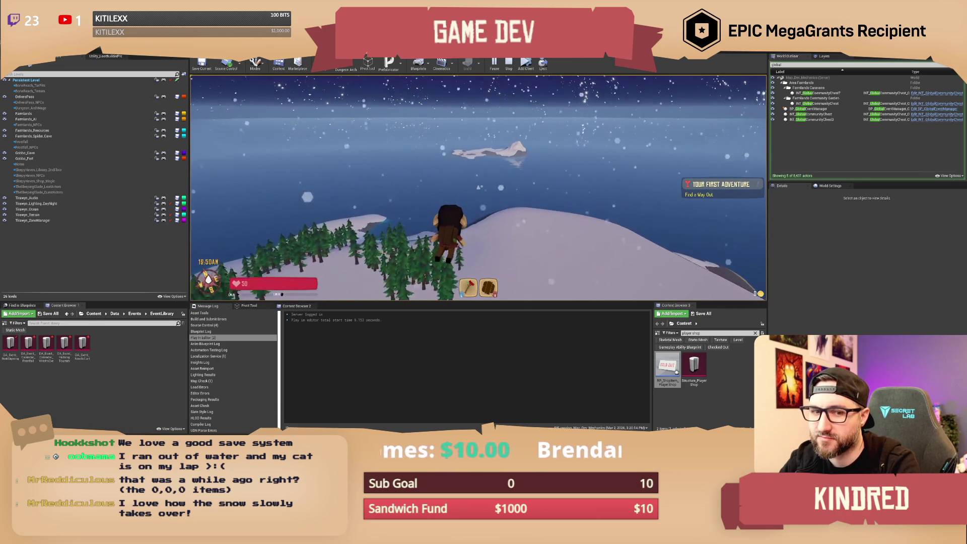
# - Run the character down onto the frozen lake and across it toward the island
pyautogui.press('w')
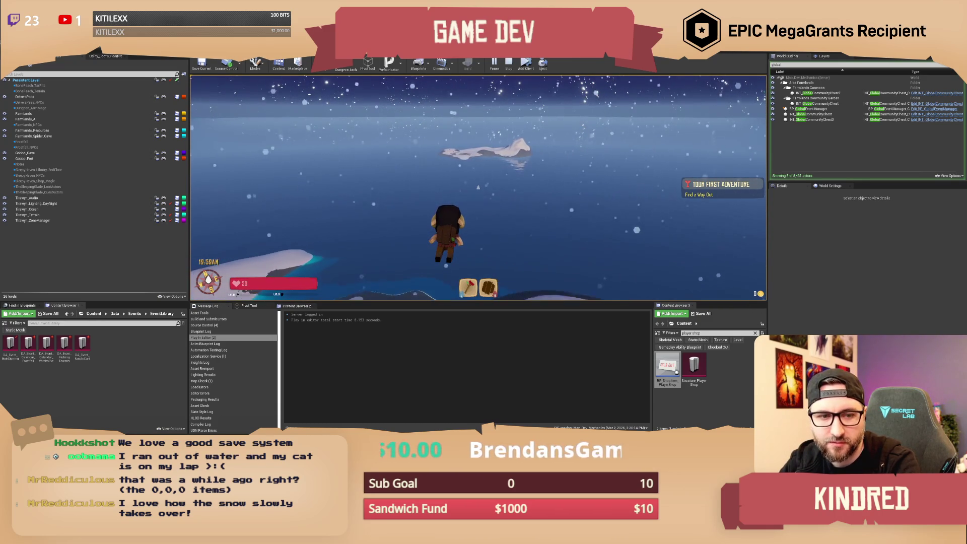
pyautogui.press('w')
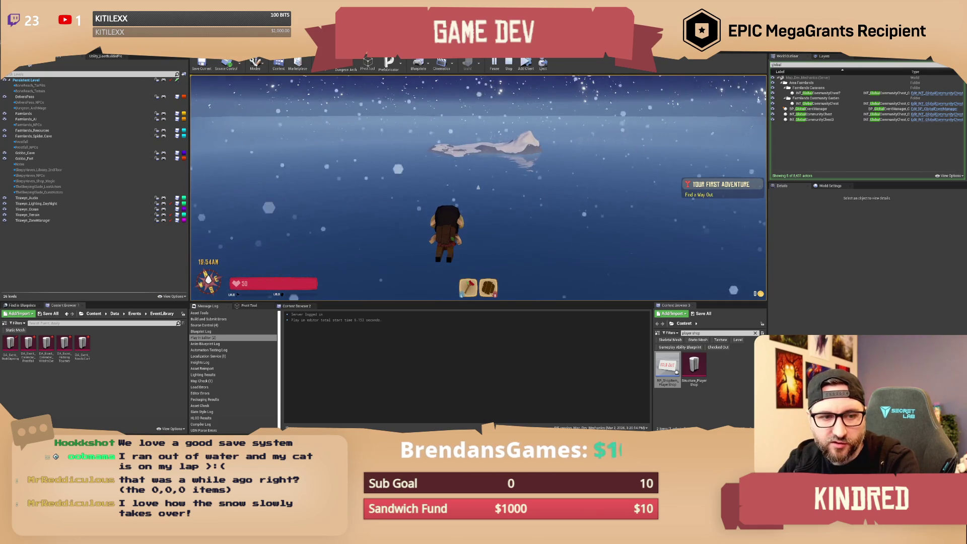
pyautogui.press('w')
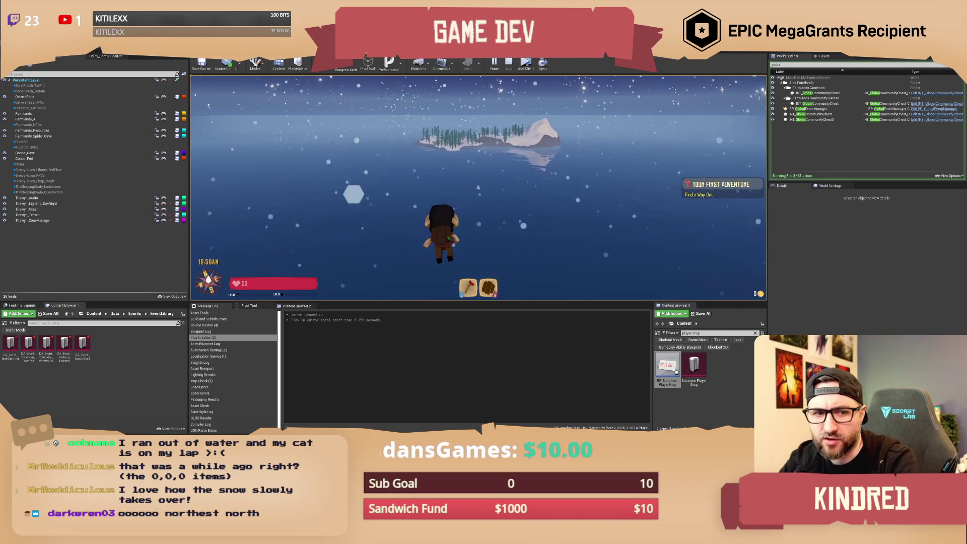
pyautogui.press('w')
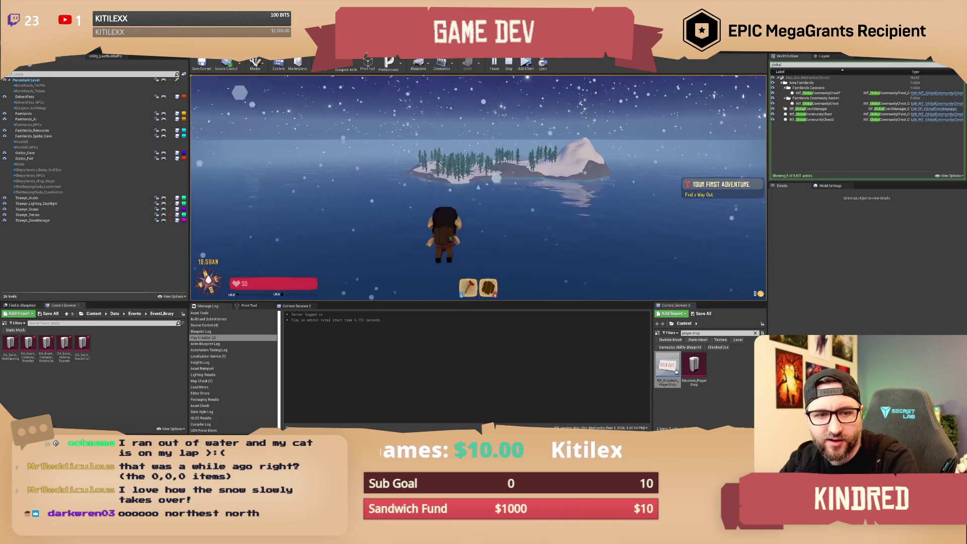
pyautogui.press('w')
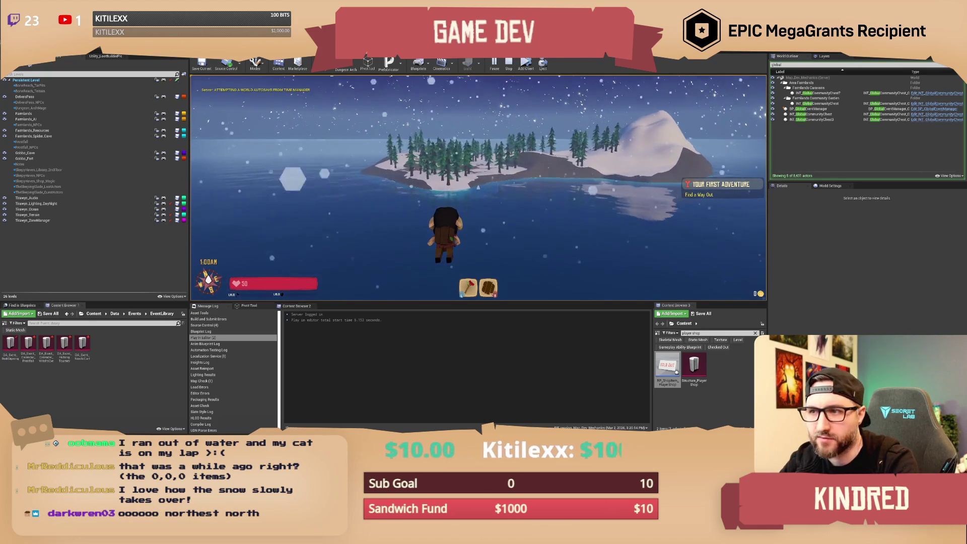
# - Land on the island shore and run inland into the snowy clearing among the pines
pyautogui.press('w')
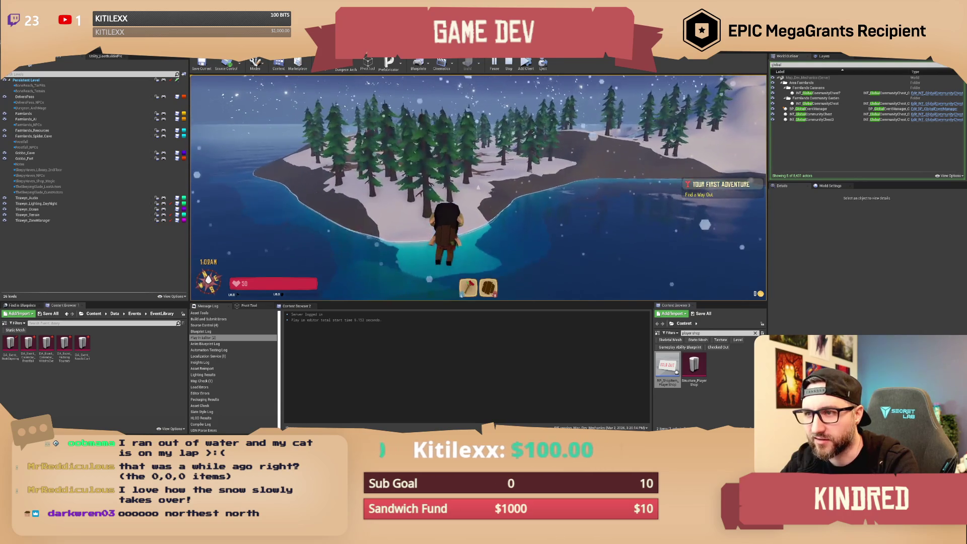
pyautogui.press('w')
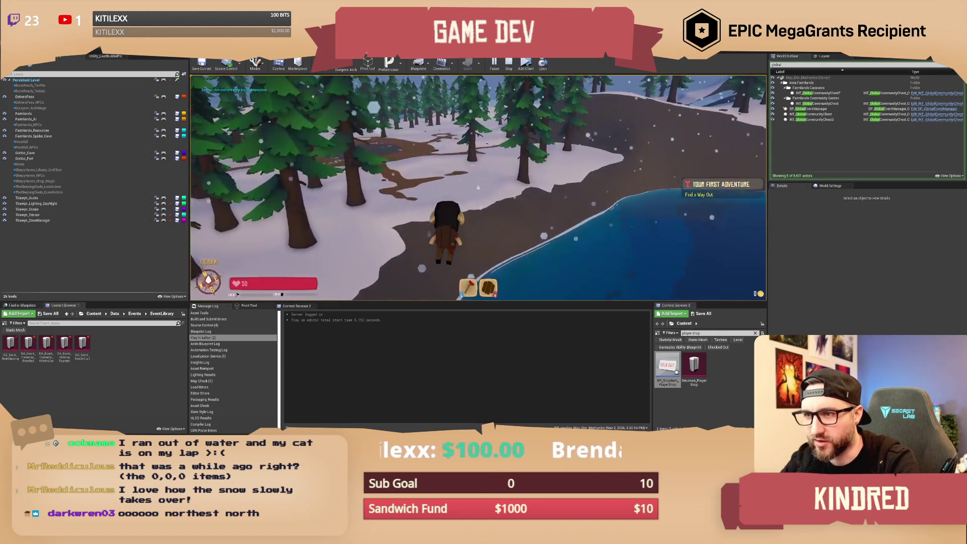
pyautogui.press('w')
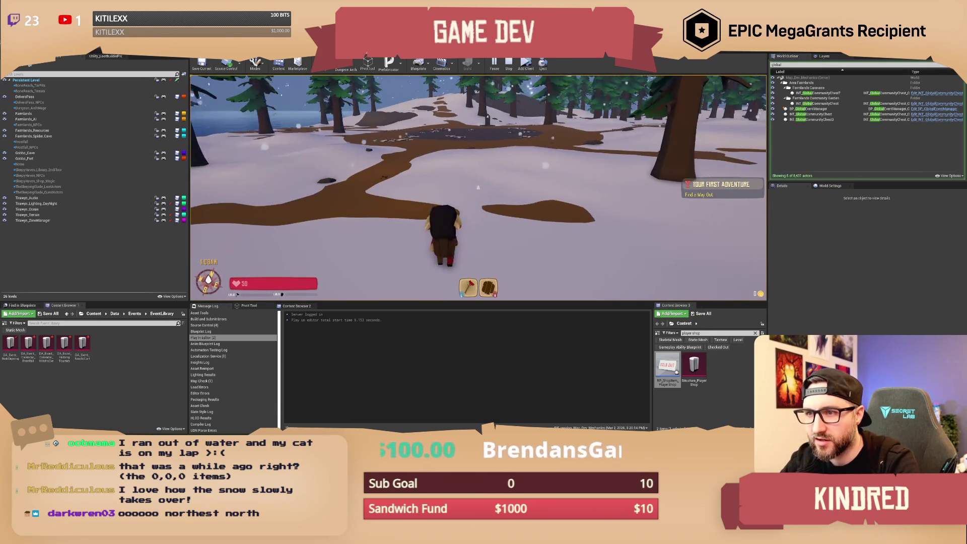
pyautogui.press('w')
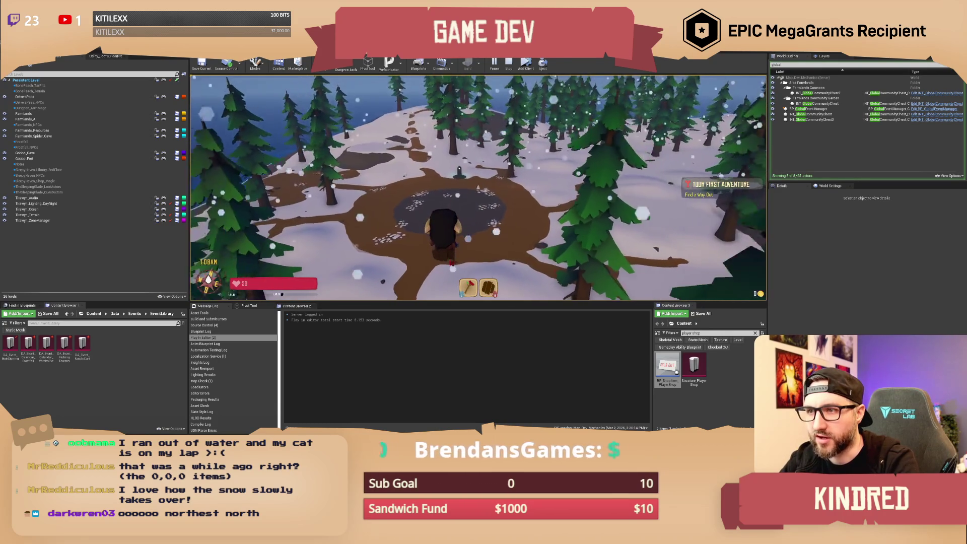
# - Set the in-game time with /settime 2499, then walk toward the candy-cane house
pyautogui.write('/settime 2499')
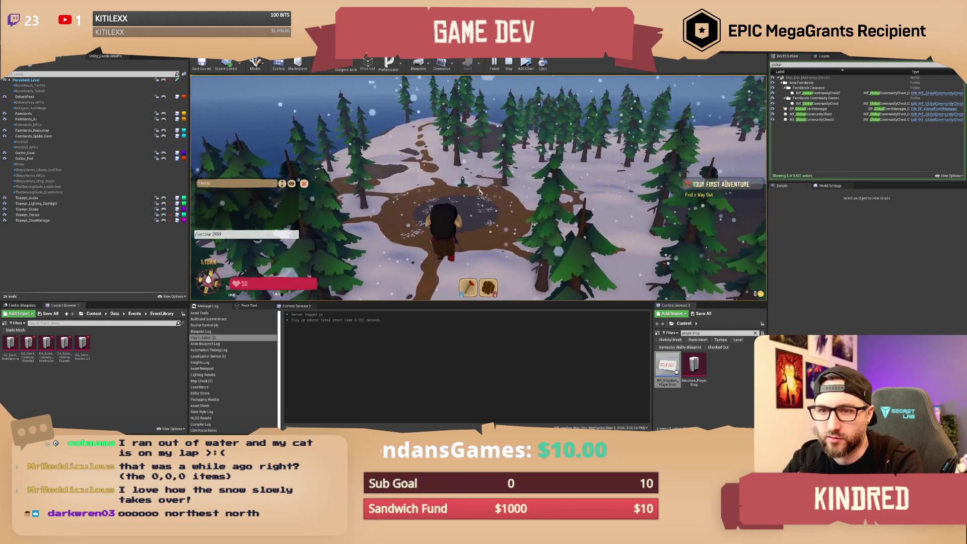
pyautogui.press('Return')
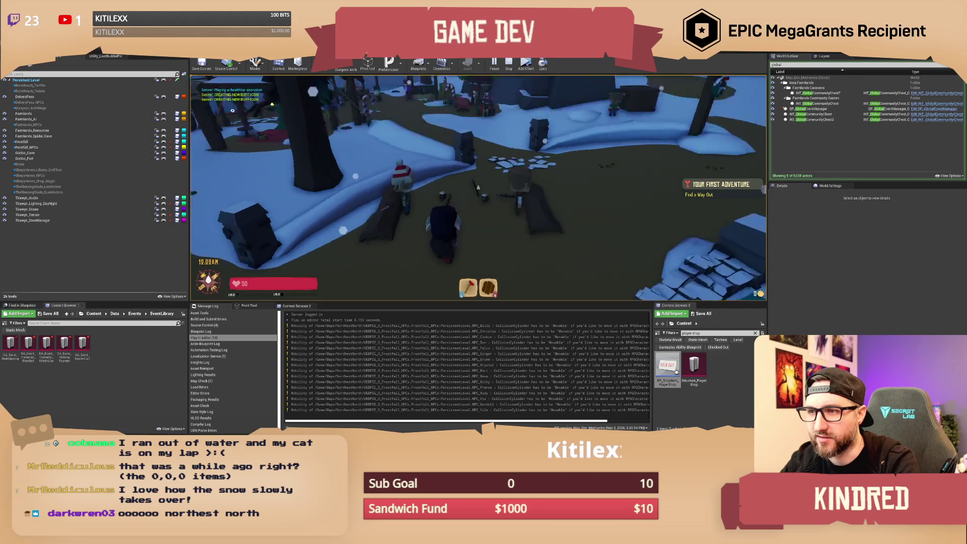
pyautogui.press('w')
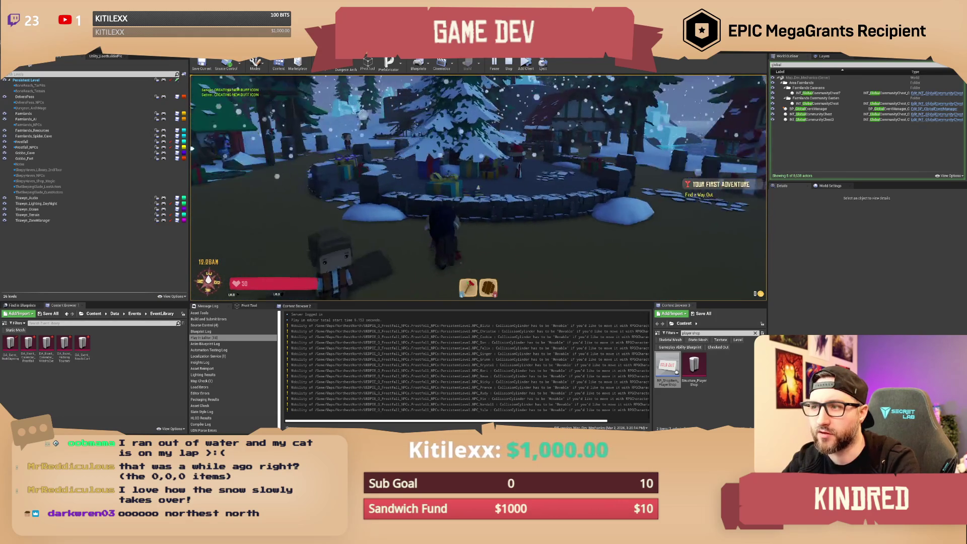
# - Walk past the candy-cane house, market stalls and stone lantern along the snowy path to the red house
pyautogui.press('s')
pyautogui.press('a')
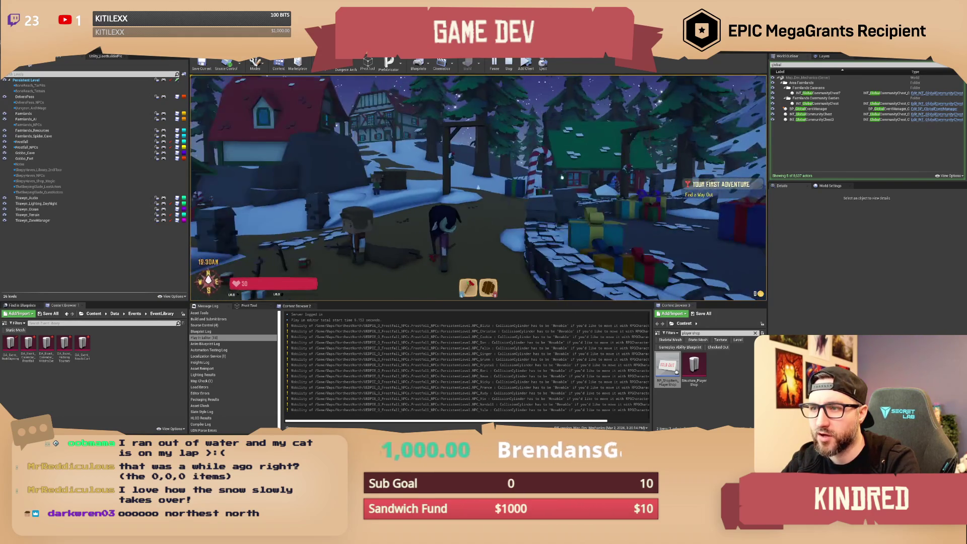
pyautogui.press('w')
pyautogui.press('w')
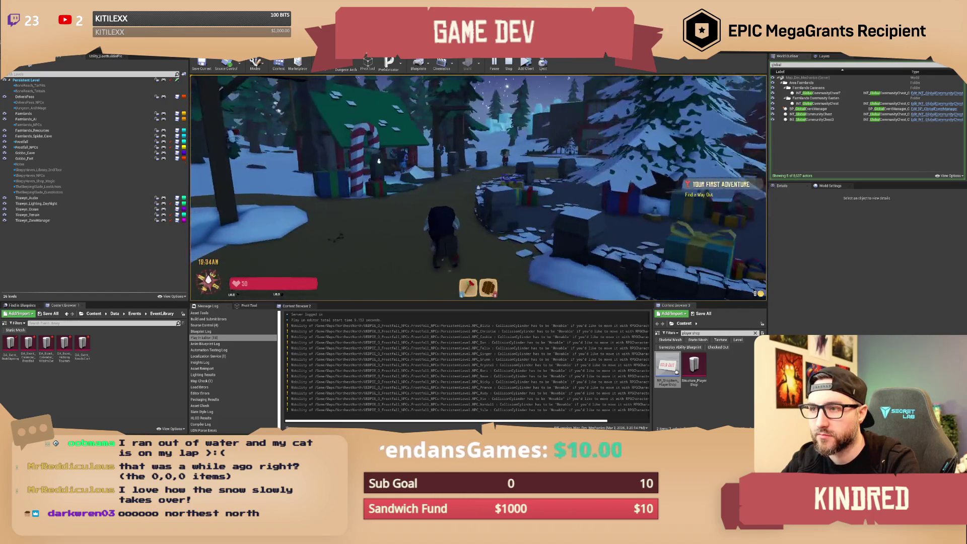
pyautogui.press('w')
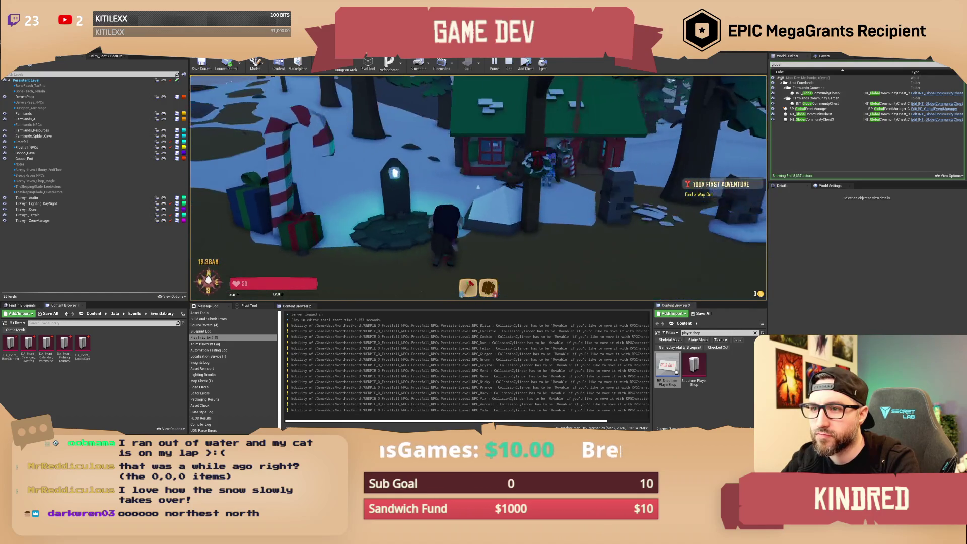
pyautogui.press('w')
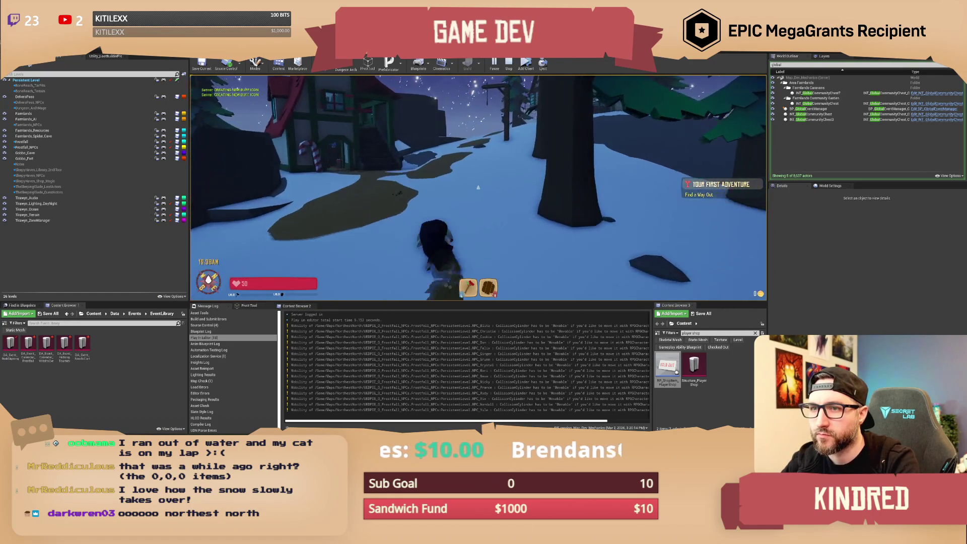
pyautogui.press('w')
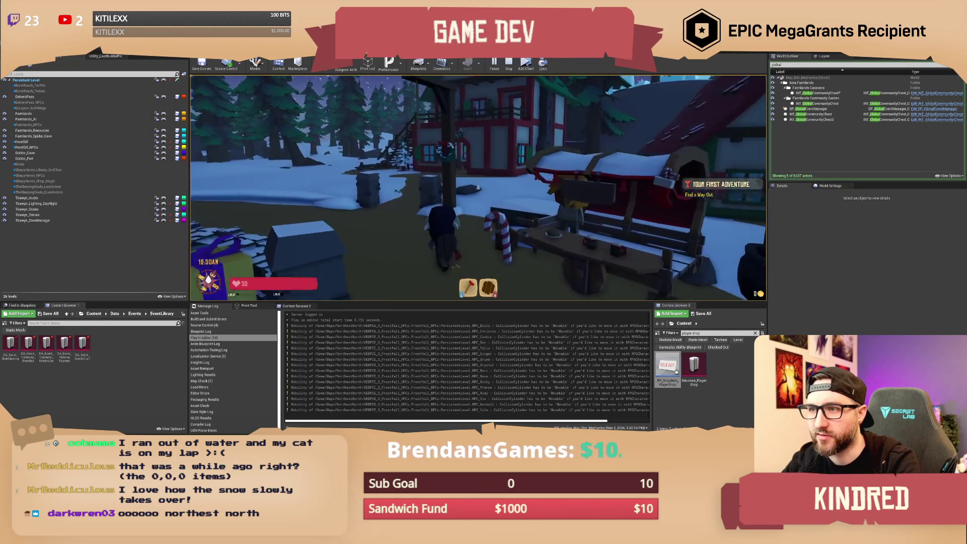
# - Enter the red house's lit room and climb its stairs
pyautogui.press('w')
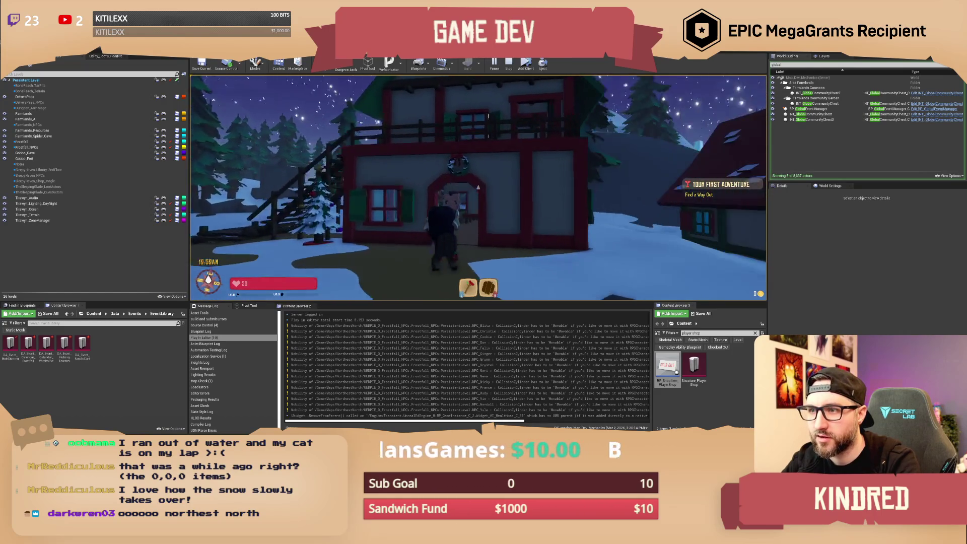
pyautogui.press('w')
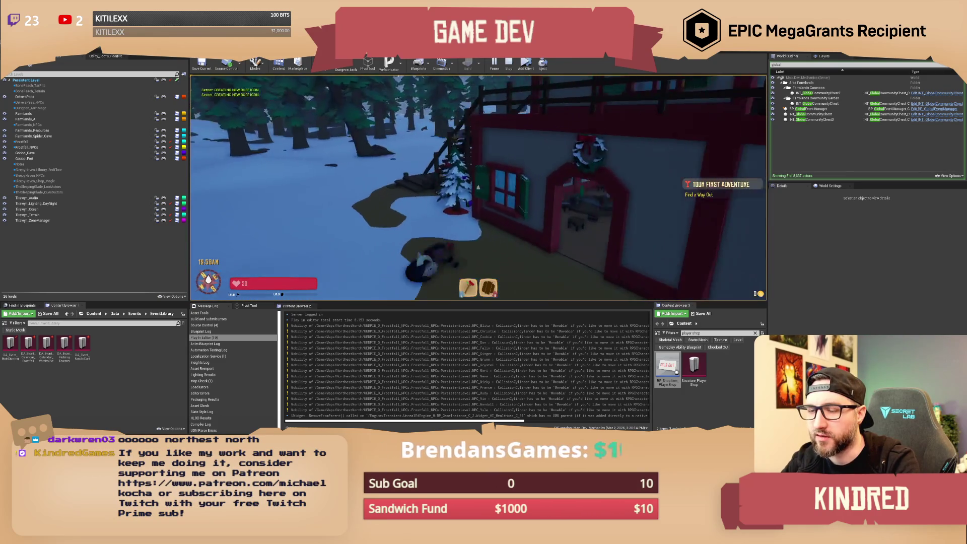
pyautogui.press('w')
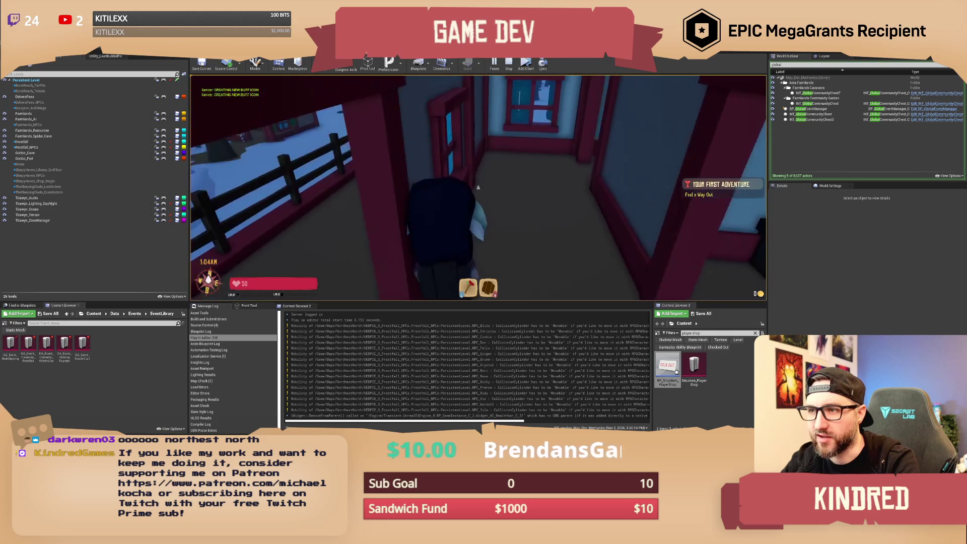
# - Walk back through the plaza past the Christmas tree to the big candy cane
pyautogui.press('w')
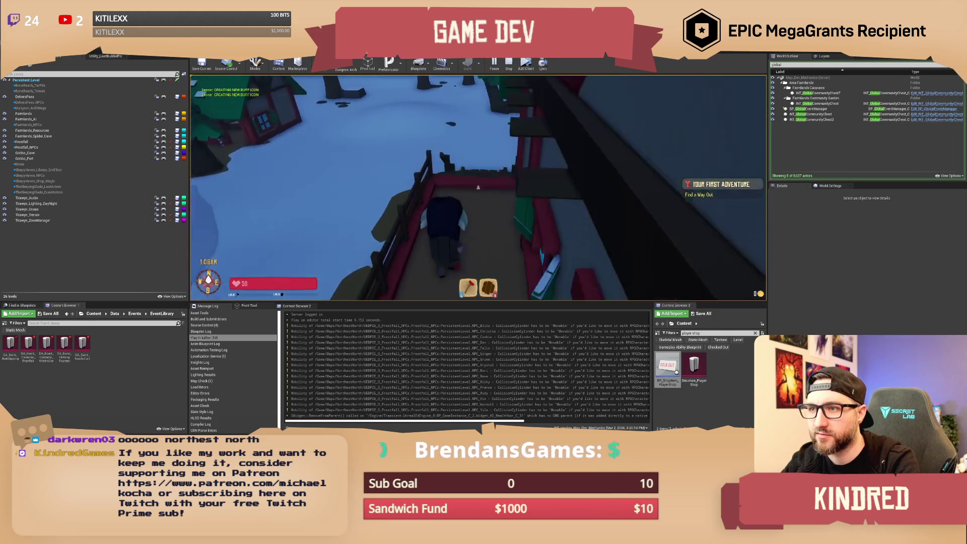
pyautogui.press('w')
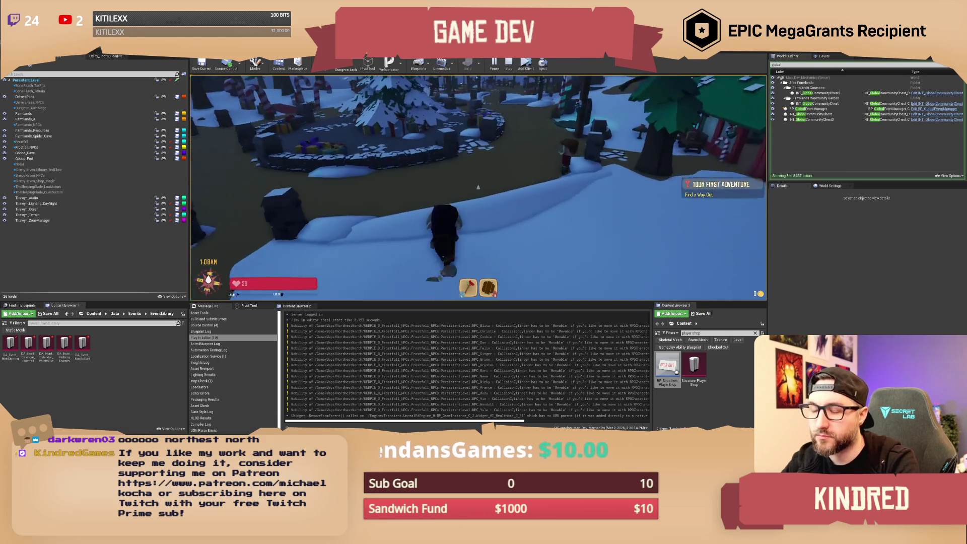
pyautogui.press('w')
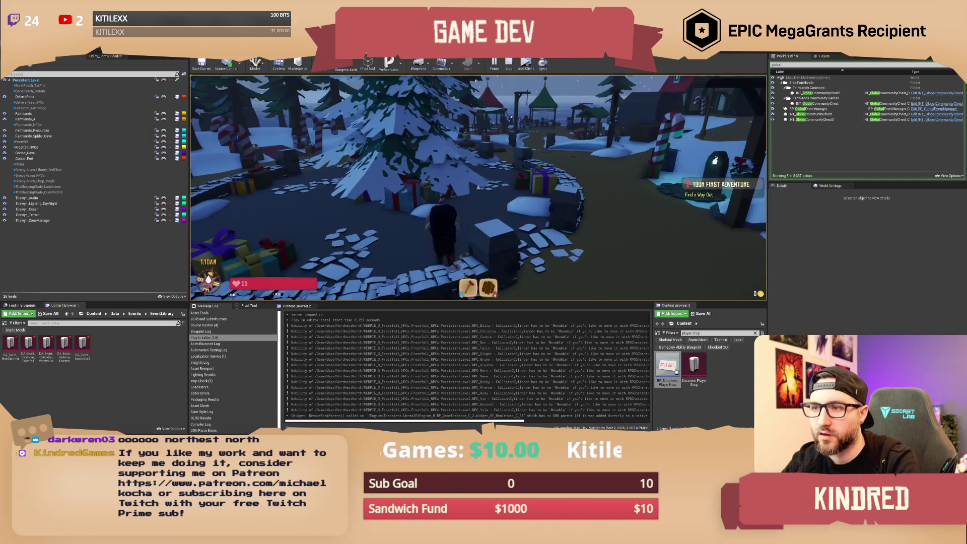
pyautogui.press('w')
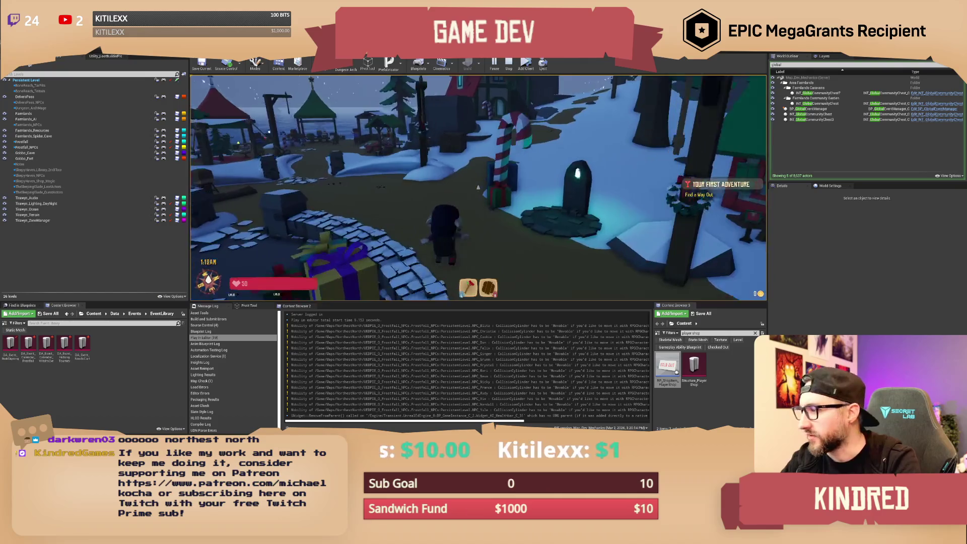
pyautogui.hotkey('shift', 'F1')
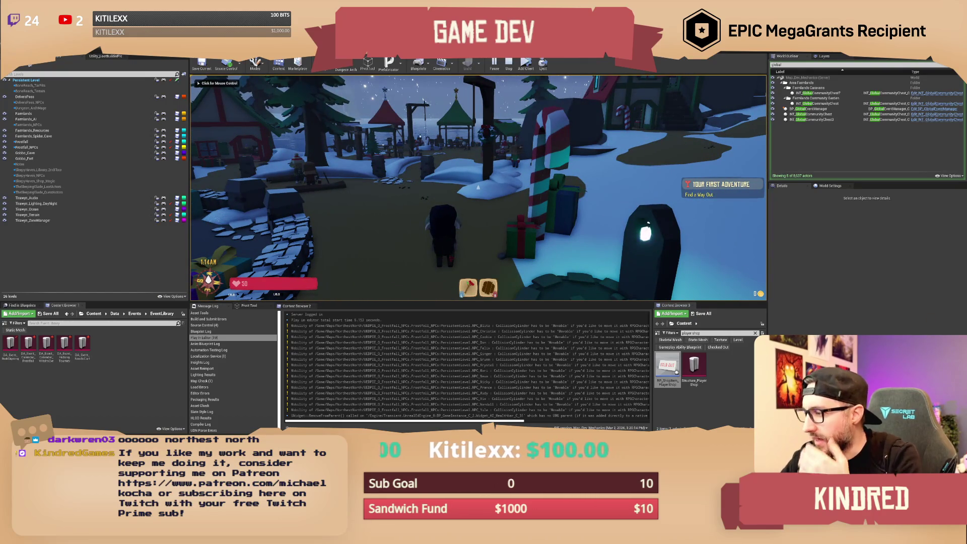